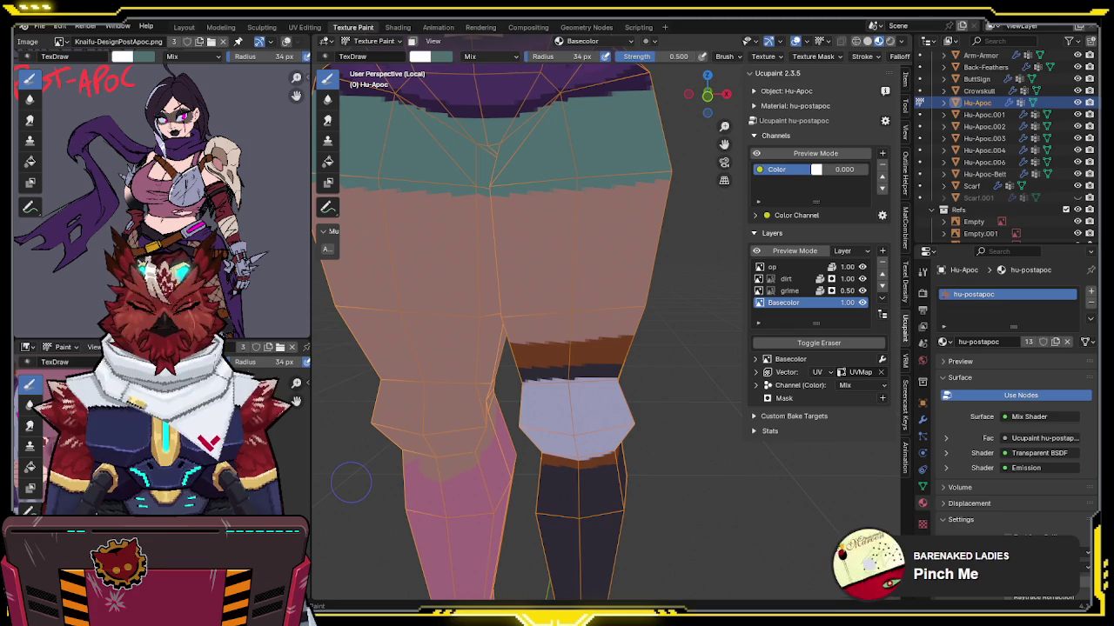
# Step: Undo the stray white stroke on the shorts hem and reorient the view over the hip
pyautogui.moveTo(566, 274)
pyautogui.mouseDown(button='middle')
pyautogui.moveTo(595, 274)
pyautogui.moveTo(537, 225)
pyautogui.moveTo(578, 220)
pyautogui.mouseUp(button='middle')
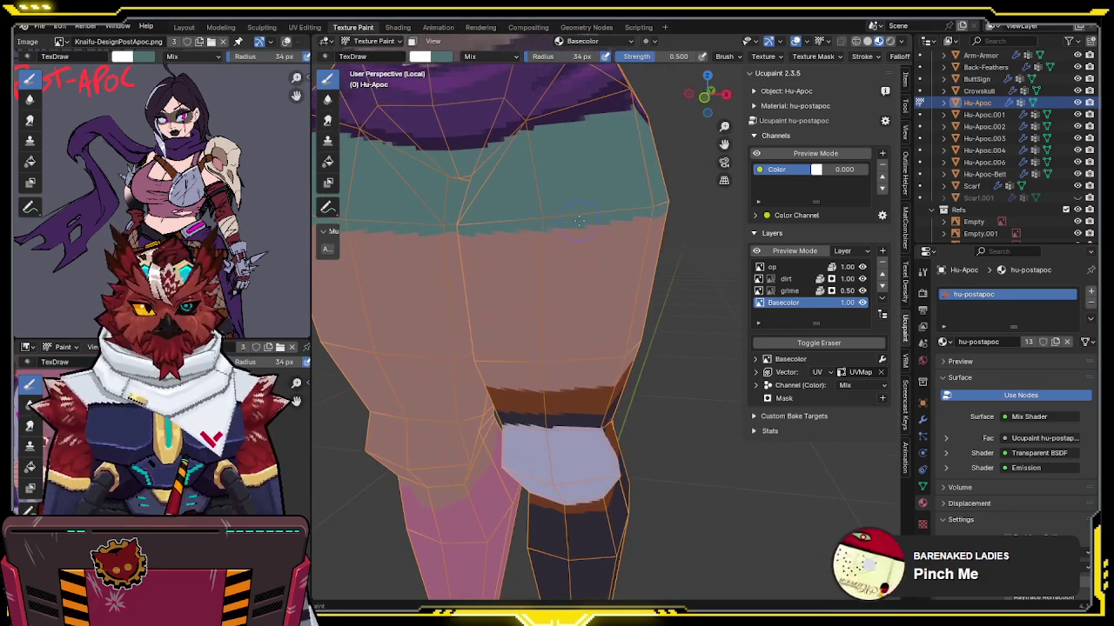
pyautogui.hotkey('ctrl', 'z')
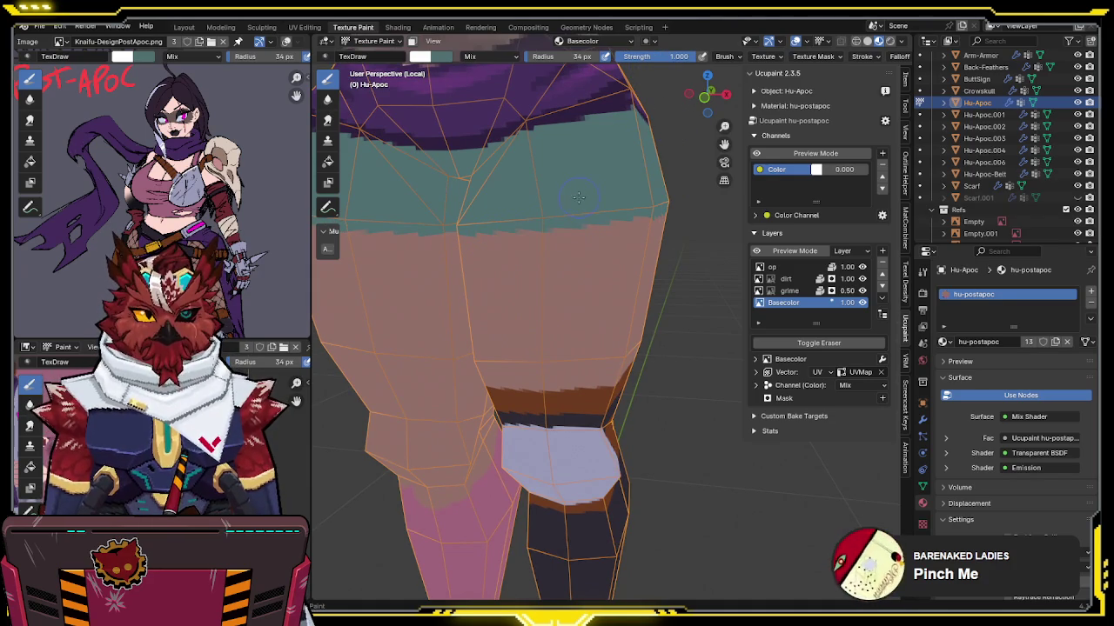
pyautogui.scroll(-4, 609, 56)
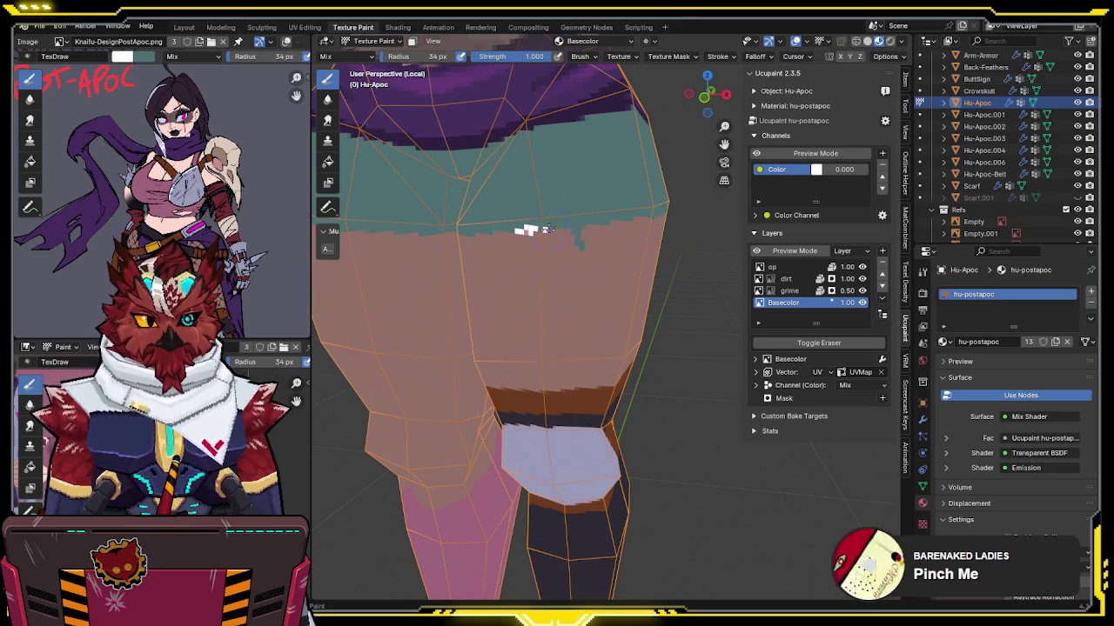
pyautogui.moveTo(570, 225); pyautogui.dragTo(507, 226, button='middle')
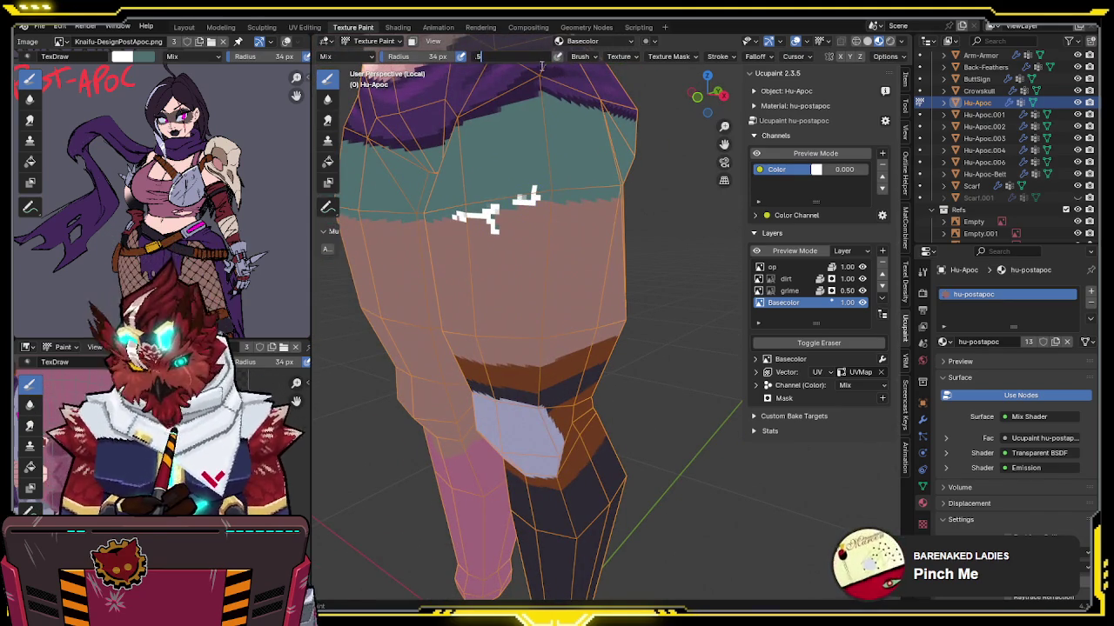
pyautogui.moveTo(541, 66); pyautogui.dragTo(516, 219, button='middle')
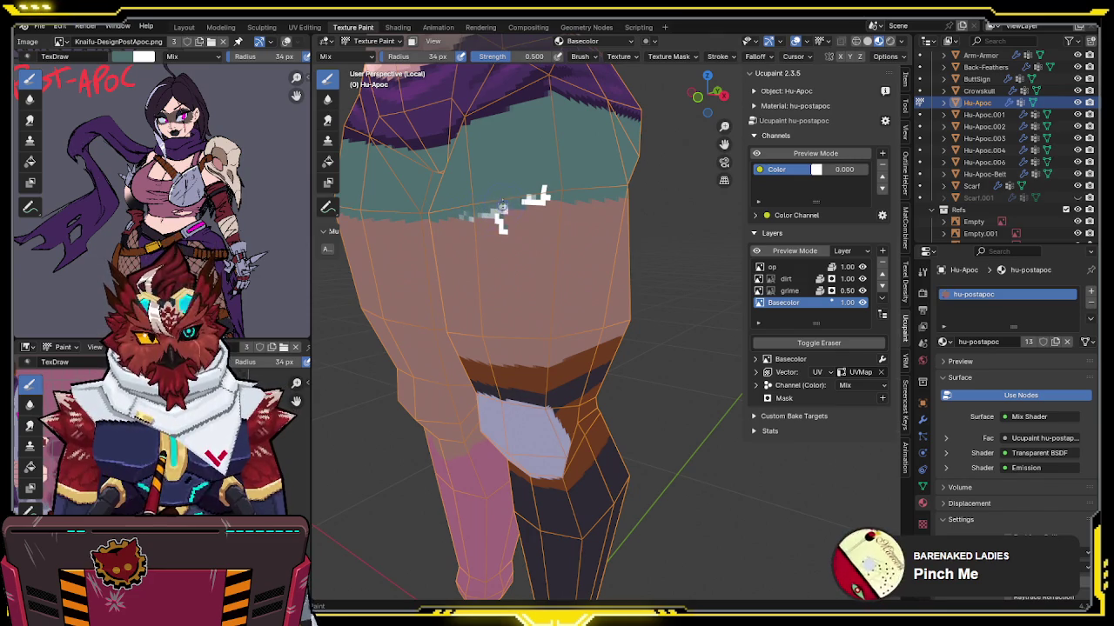
pyautogui.moveTo(503, 222); pyautogui.dragTo(525, 203, button='middle')
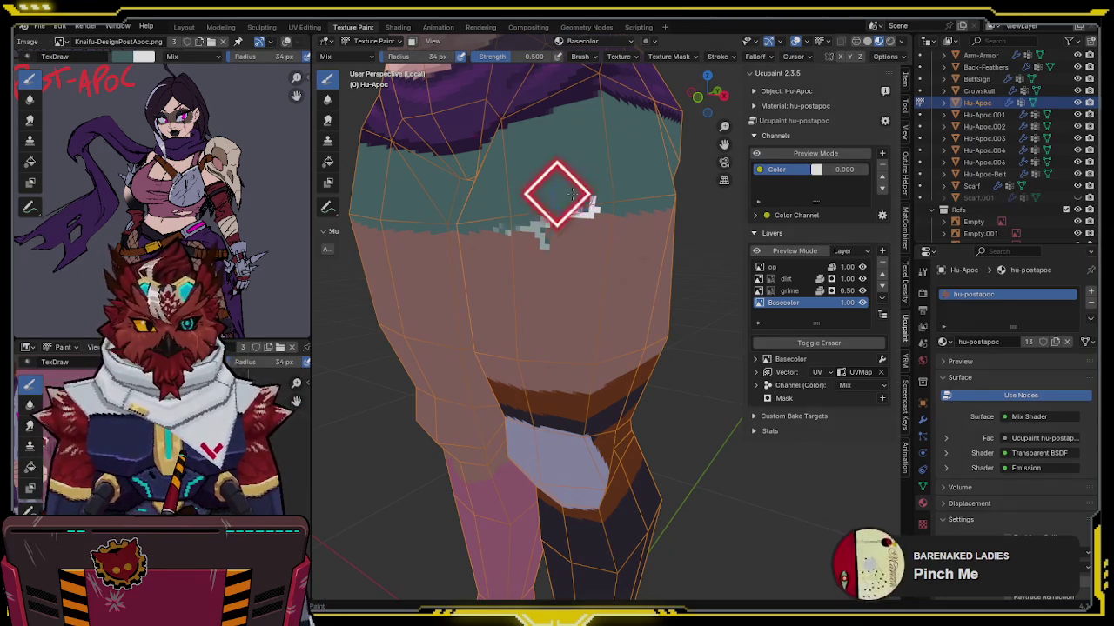
pyautogui.moveTo(574, 206); pyautogui.dragTo(571, 174, button='middle')
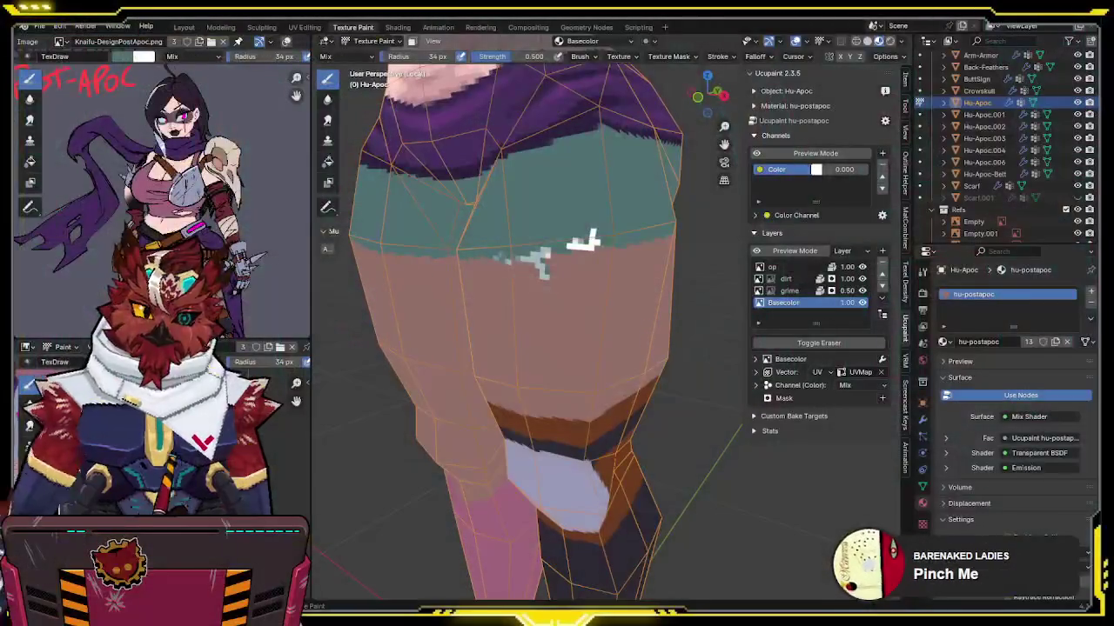
# Step: Orbit and zoom around the character to inspect the painted texture from front and rear
pyautogui.scroll(-5, 535, 215)
pyautogui.scroll(2, 534, 215)
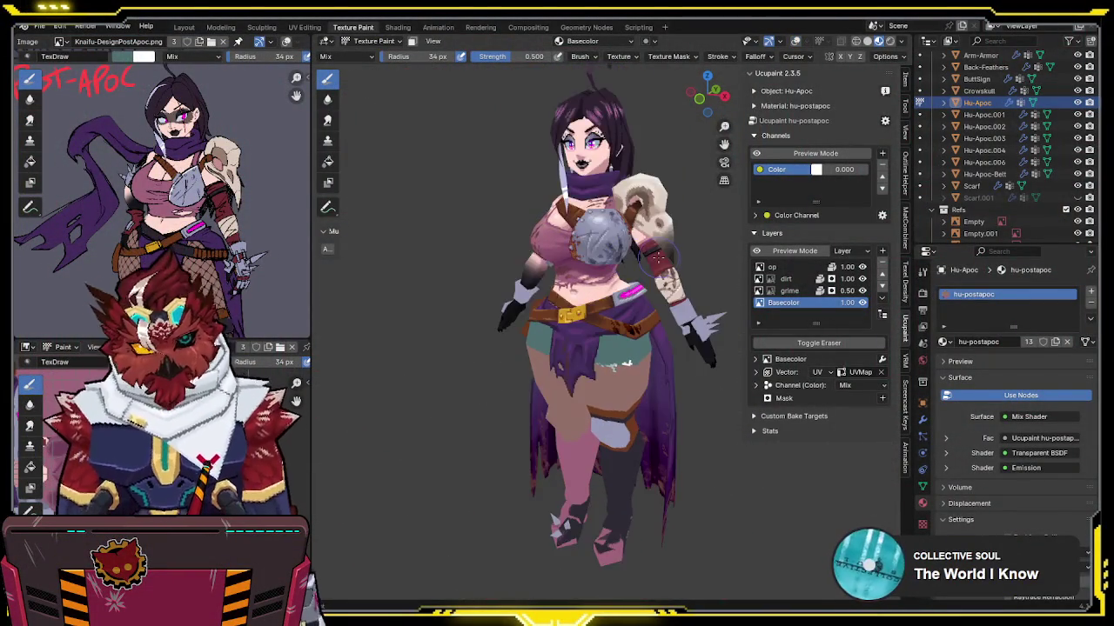
pyautogui.scroll(3, 642, 273)
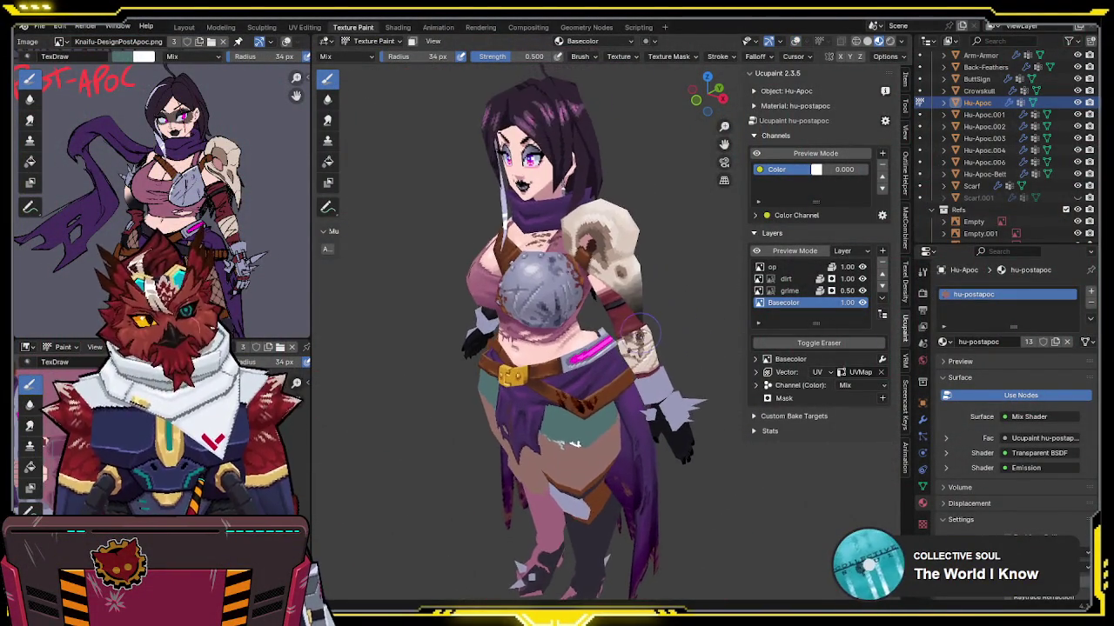
pyautogui.moveTo(668, 315)
pyautogui.mouseDown(button='middle')
pyautogui.moveTo(671, 326)
pyautogui.moveTo(590, 280)
pyautogui.mouseUp(button='middle')
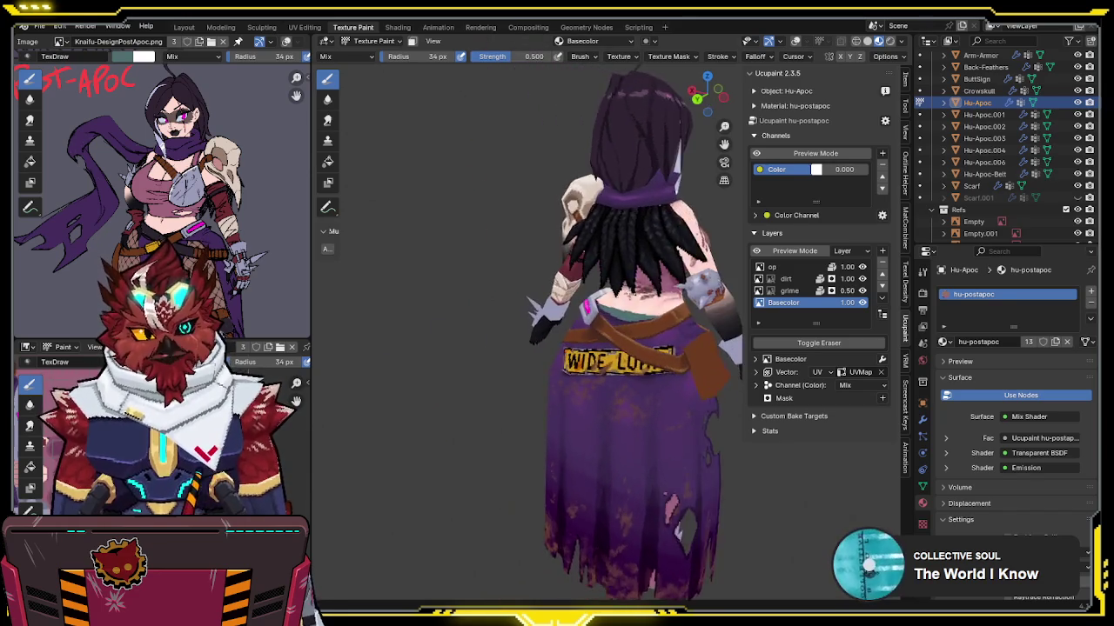
pyautogui.moveTo(588, 282)
pyautogui.mouseDown(button='middle')
pyautogui.moveTo(499, 254)
pyautogui.moveTo(424, 250)
pyautogui.mouseUp(button='middle')
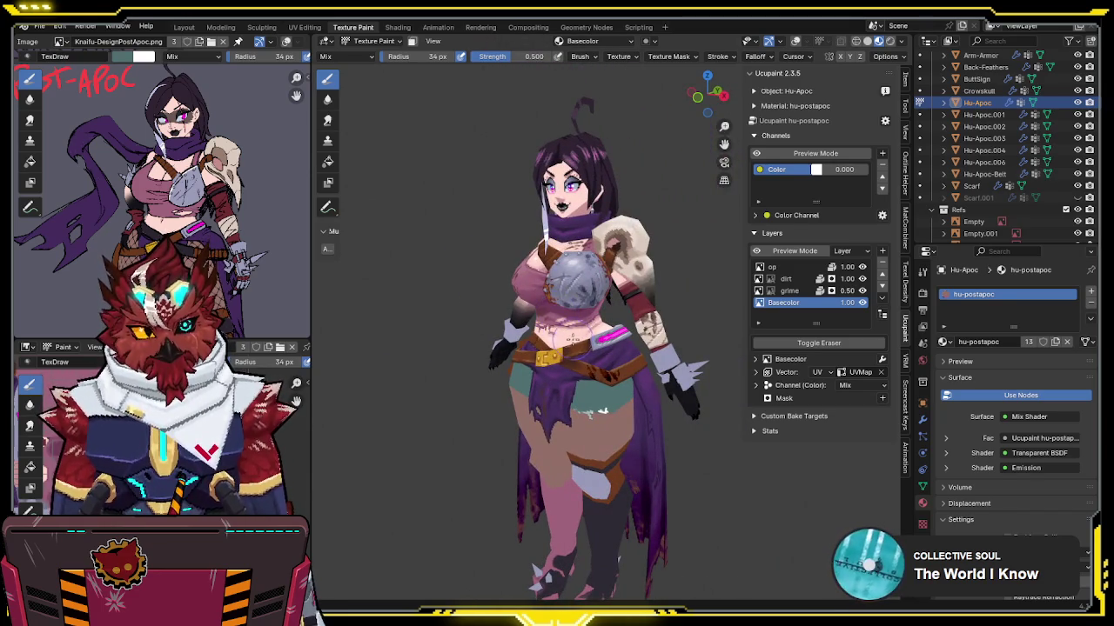
pyautogui.scroll(2, 571, 335)
pyautogui.moveTo(658, 331)
pyautogui.mouseDown(button='middle')
pyautogui.moveTo(519, 321)
pyautogui.moveTo(626, 403)
pyautogui.moveTo(559, 322)
pyautogui.moveTo(827, 316)
pyautogui.moveTo(809, 304)
pyautogui.mouseUp(button='middle')
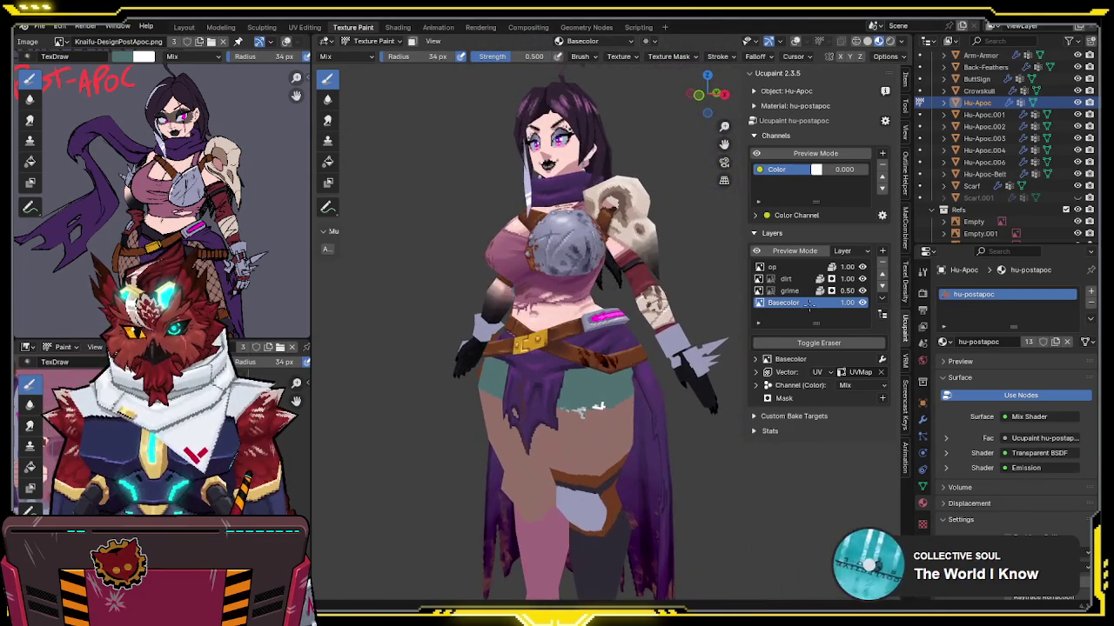
pyautogui.moveTo(646, 333); pyautogui.dragTo(611, 326, button='middle')
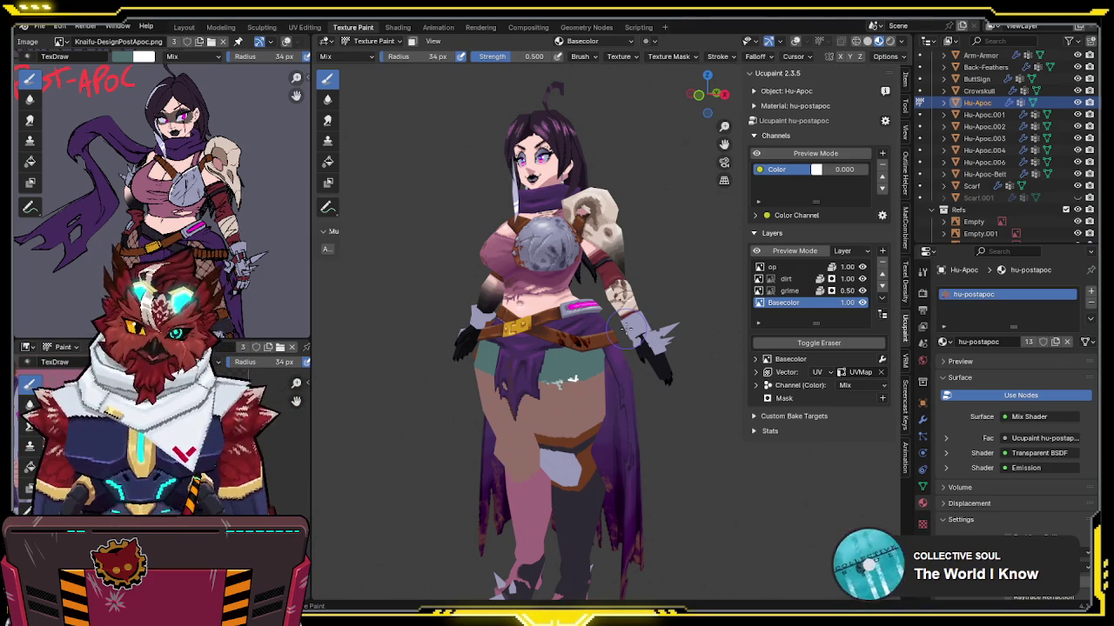
pyautogui.moveTo(574, 348); pyautogui.dragTo(609, 348, button='middle')
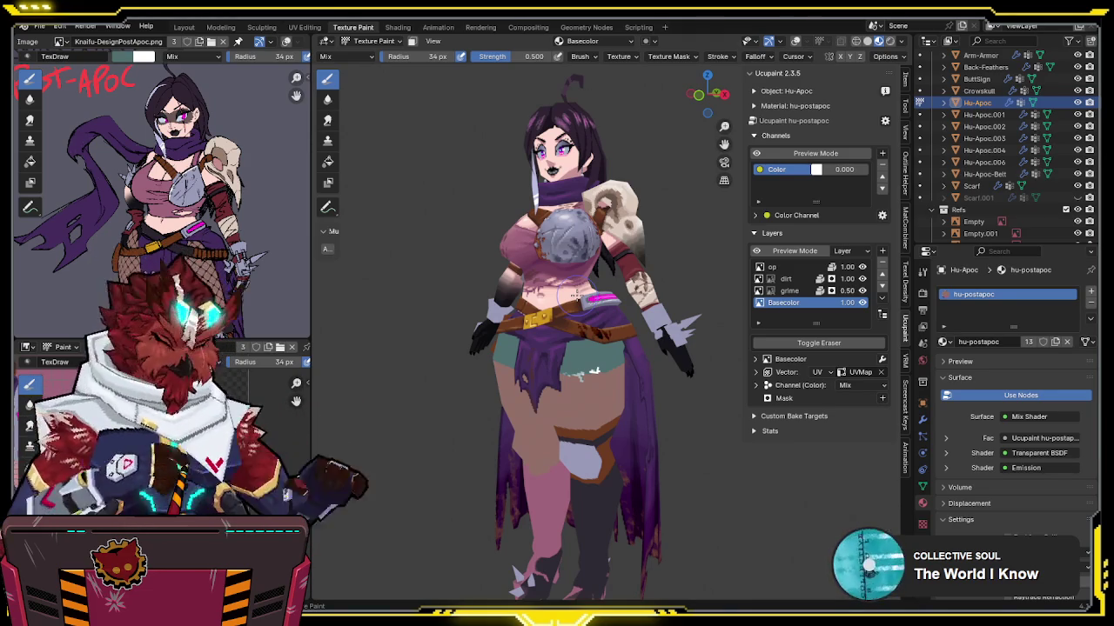
# Step: Check the back and belt, then isolate the body mesh in Local View
pyautogui.moveTo(532, 268)
pyautogui.mouseDown(button='middle')
pyautogui.moveTo(580, 314)
pyautogui.moveTo(533, 298)
pyautogui.mouseUp(button='middle')
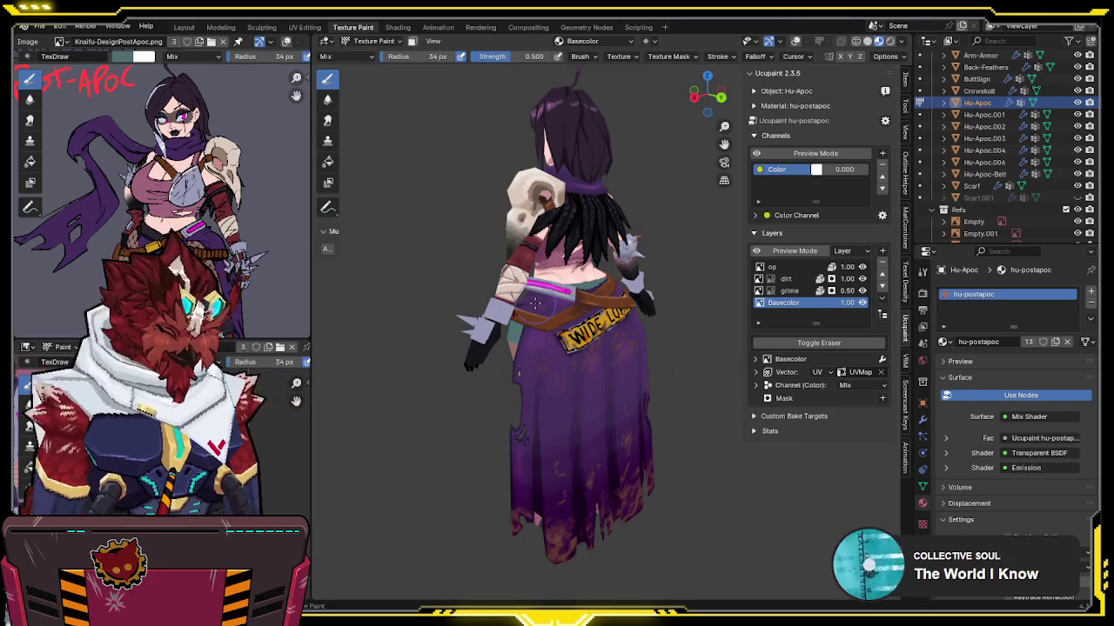
pyautogui.moveTo(536, 303); pyautogui.dragTo(574, 278, button='middle')
pyautogui.scroll(4, 591, 270)
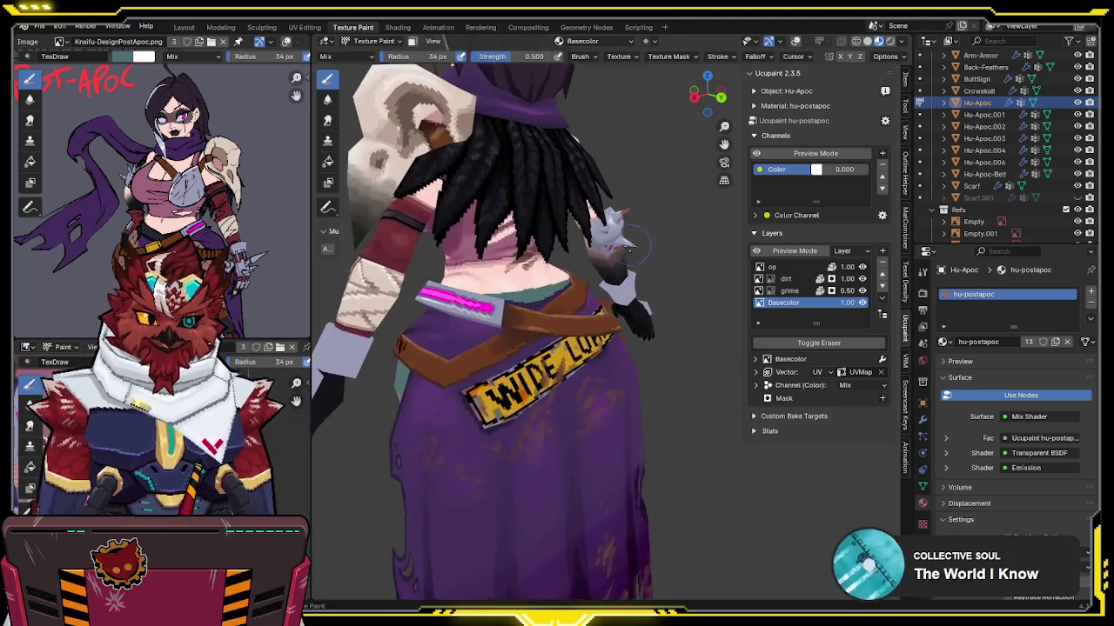
pyautogui.scroll(1, 617, 256)
pyautogui.scroll(1, 623, 252)
pyautogui.moveTo(623, 252)
pyautogui.mouseDown(button='middle')
pyautogui.moveTo(561, 353)
pyautogui.moveTo(613, 324)
pyautogui.mouseUp(button='middle')
pyautogui.scroll(-3, 561, 353)
pyautogui.press('KP_Divide')
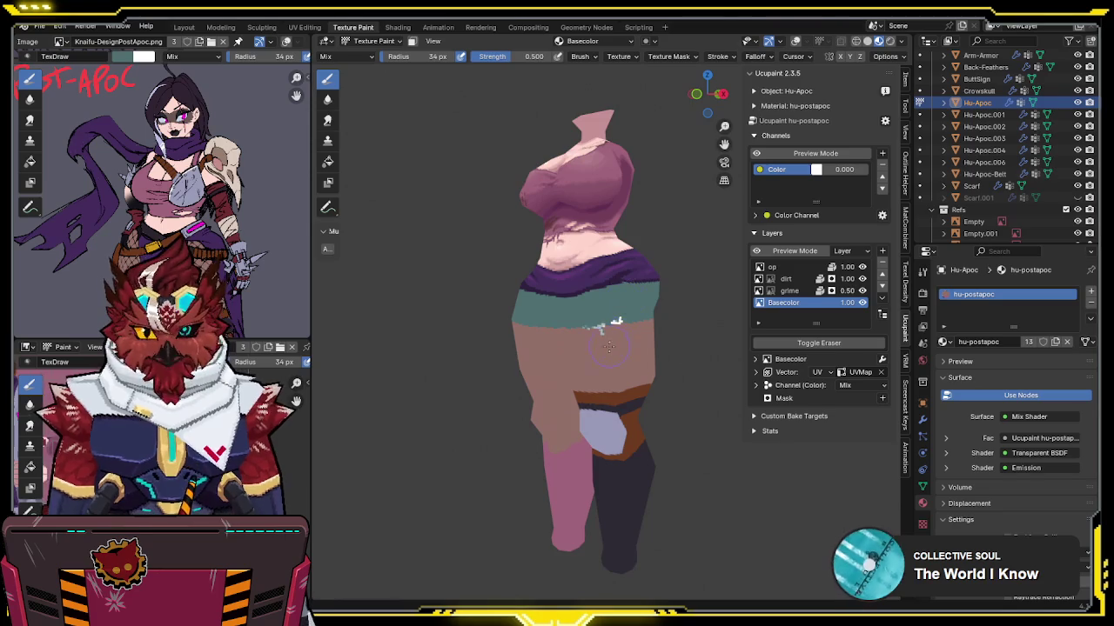
# Step: Frame the hips from back and side, toggling viewport overlays, to view the shorts hem
pyautogui.scroll(4, 609, 346)
pyautogui.scroll(-1, 630, 294)
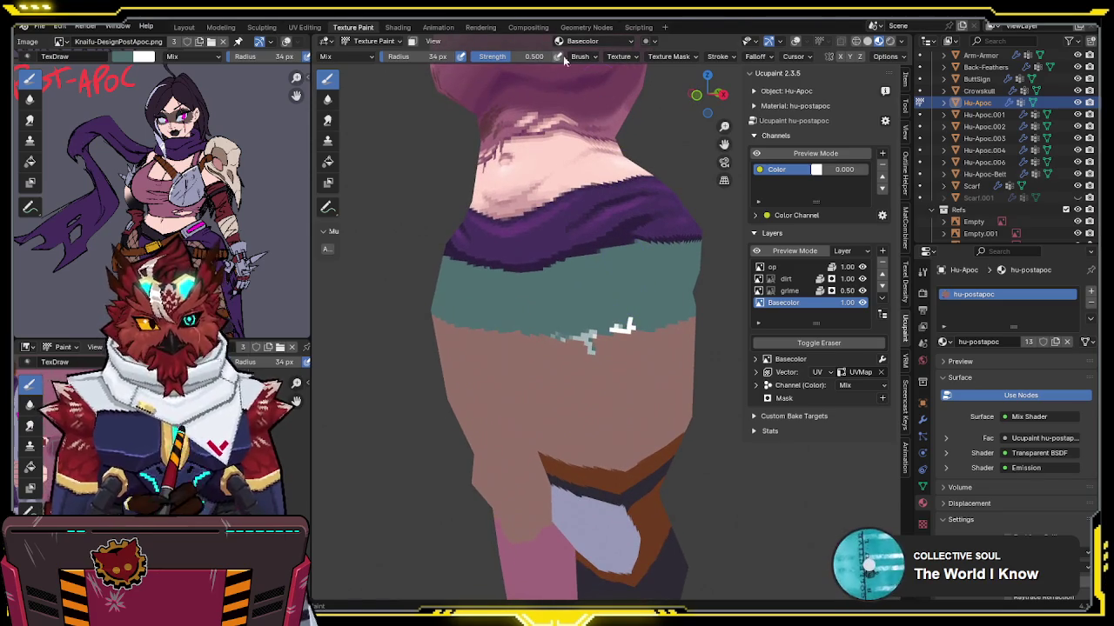
pyautogui.moveTo(624, 203)
pyautogui.mouseDown(button='middle')
pyautogui.moveTo(587, 215)
pyautogui.moveTo(573, 284)
pyautogui.moveTo(620, 298)
pyautogui.moveTo(610, 282)
pyautogui.mouseUp(button='middle')
pyautogui.hotkey('shift', 'alt', 'z')
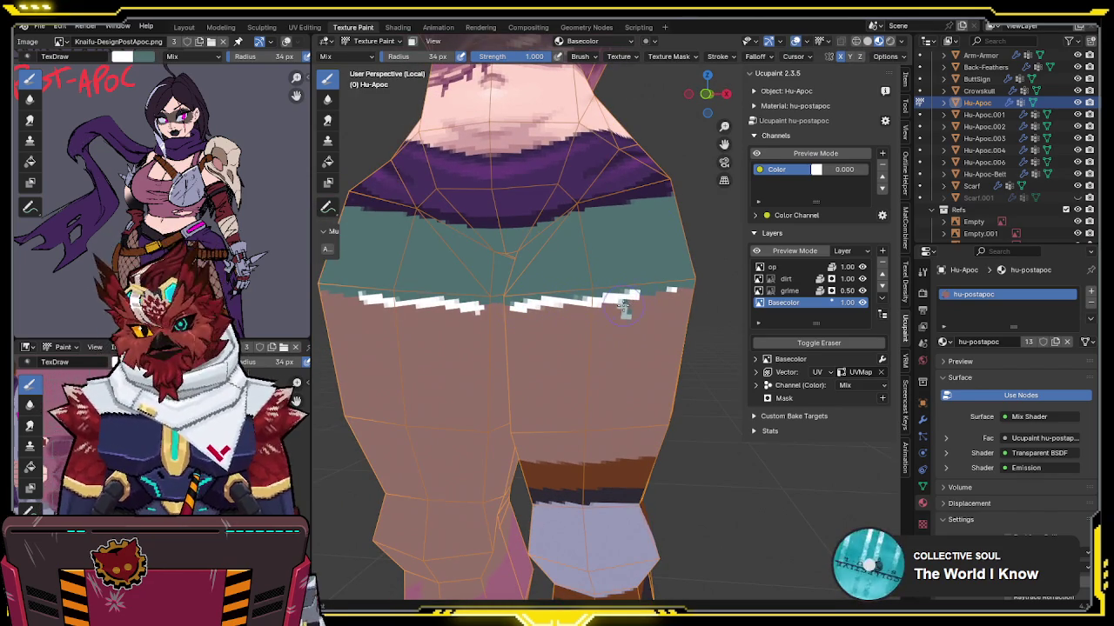
pyautogui.moveTo(633, 300); pyautogui.dragTo(623, 284, button='middle')
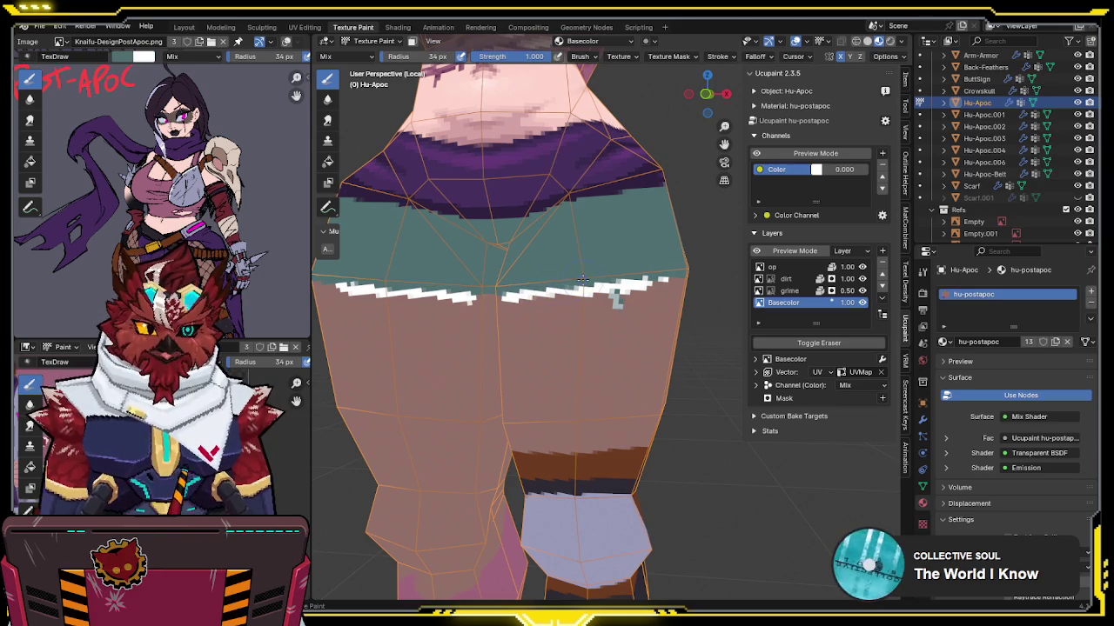
pyautogui.moveTo(615, 296)
pyautogui.mouseDown(button='middle')
pyautogui.moveTo(644, 269)
pyautogui.moveTo(647, 278)
pyautogui.mouseUp(button='middle')
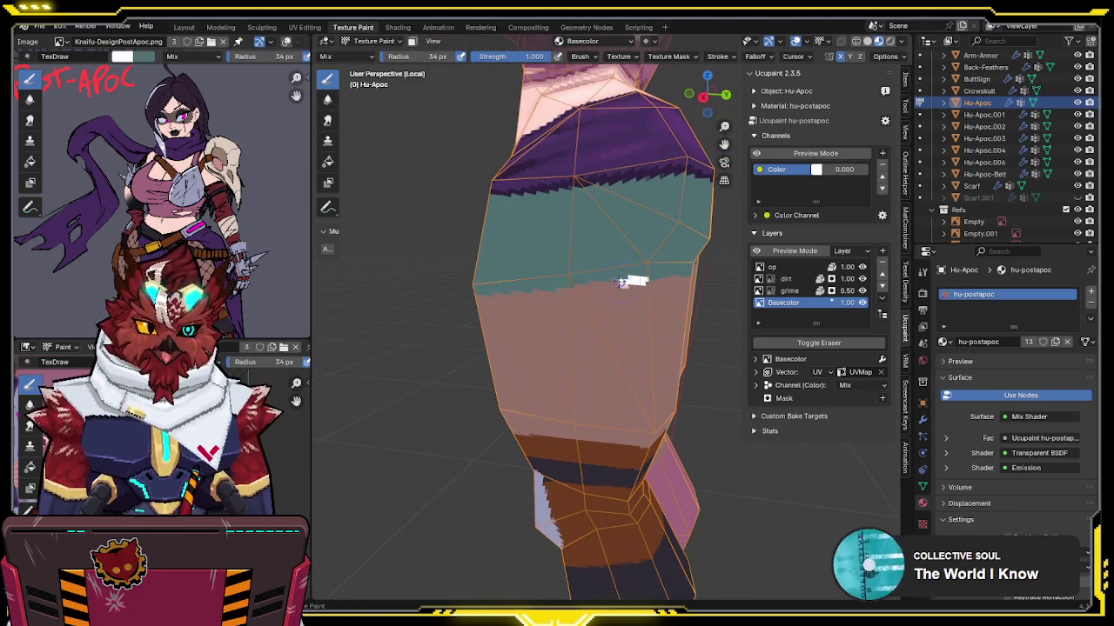
# Step: Extend the white frayed edge along the shorts hem, then restore the full character from Local View
pyautogui.moveTo(597, 283); pyautogui.dragTo(550, 292)
pyautogui.moveTo(520, 293); pyautogui.dragTo(543, 327, button='middle')
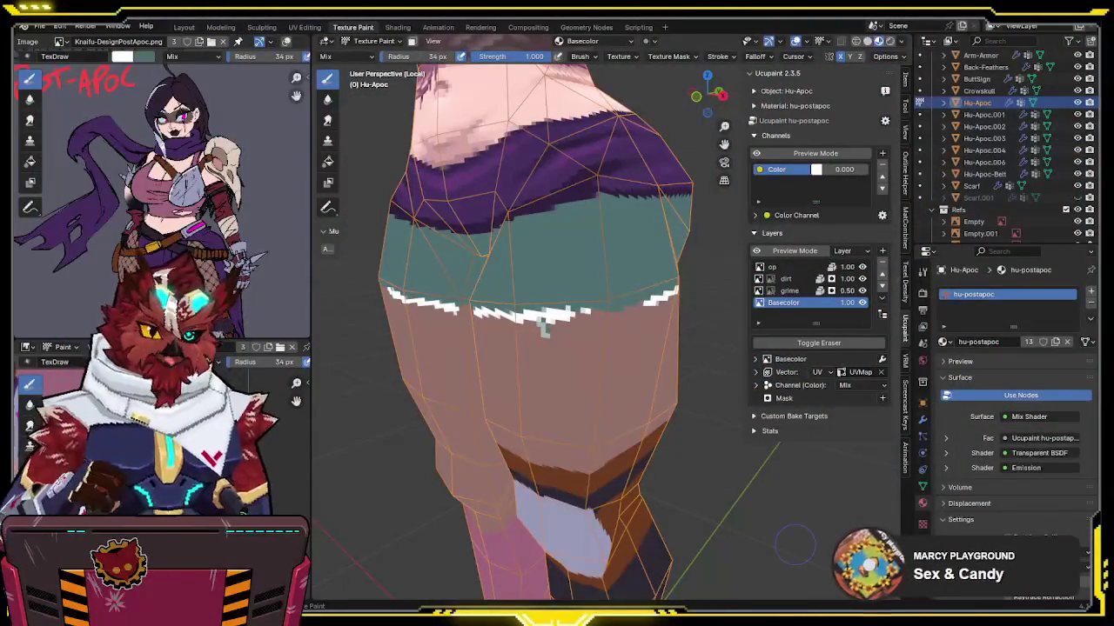
pyautogui.moveTo(600, 418)
pyautogui.mouseDown(button='middle')
pyautogui.moveTo(640, 421)
pyautogui.moveTo(617, 311)
pyautogui.moveTo(664, 394)
pyautogui.moveTo(550, 433)
pyautogui.mouseUp(button='middle')
pyautogui.scroll(-3, 639, 421)
pyautogui.press('KP_Divide')
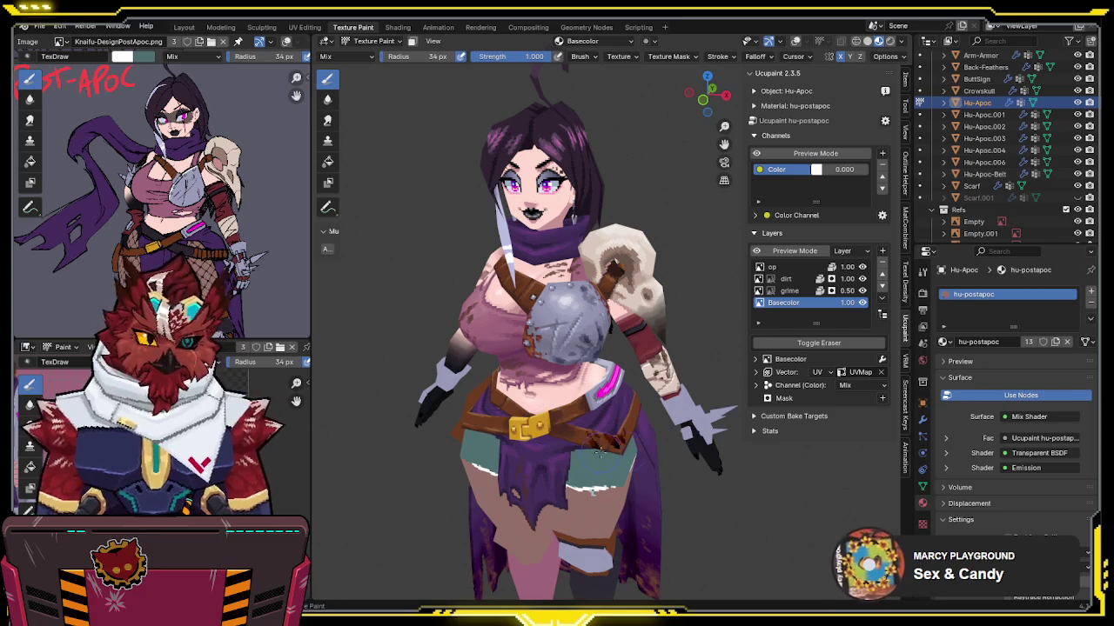
# Step: Inspect the character's back, save the file, and return to Object Mode with overlays toggled
pyautogui.moveTo(671, 448)
pyautogui.mouseDown(button='middle')
pyautogui.moveTo(452, 444)
pyautogui.moveTo(625, 391)
pyautogui.moveTo(591, 379)
pyautogui.moveTo(676, 371)
pyautogui.moveTo(547, 281)
pyautogui.moveTo(614, 311)
pyautogui.moveTo(634, 292)
pyautogui.moveTo(603, 390)
pyautogui.moveTo(631, 365)
pyautogui.moveTo(620, 355)
pyautogui.mouseUp(button='middle')
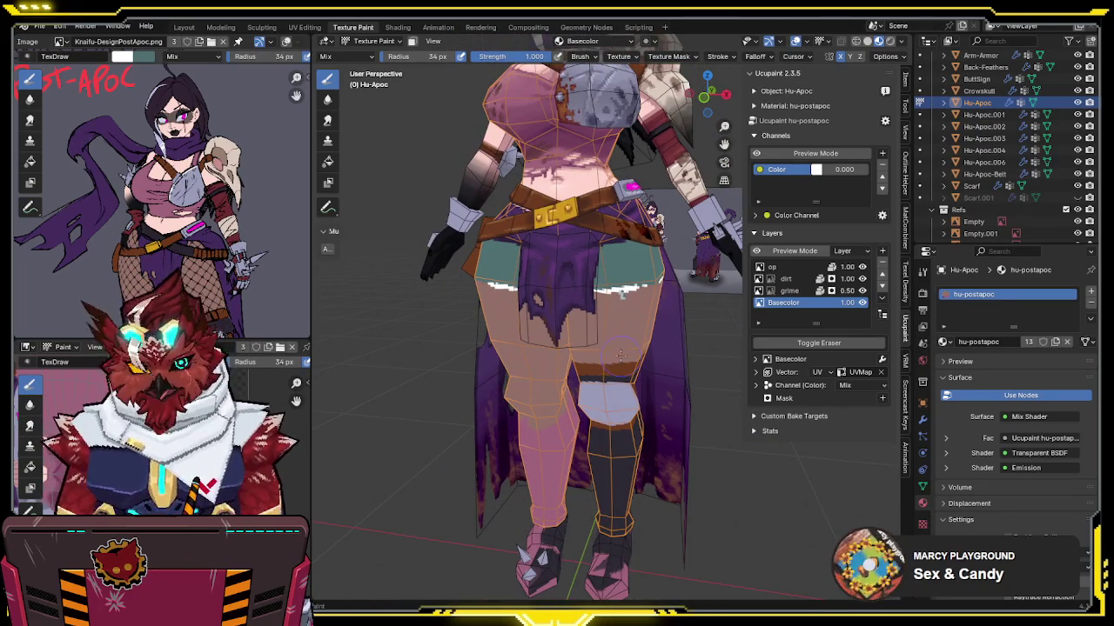
pyautogui.moveTo(621, 294); pyautogui.dragTo(652, 335, button='middle')
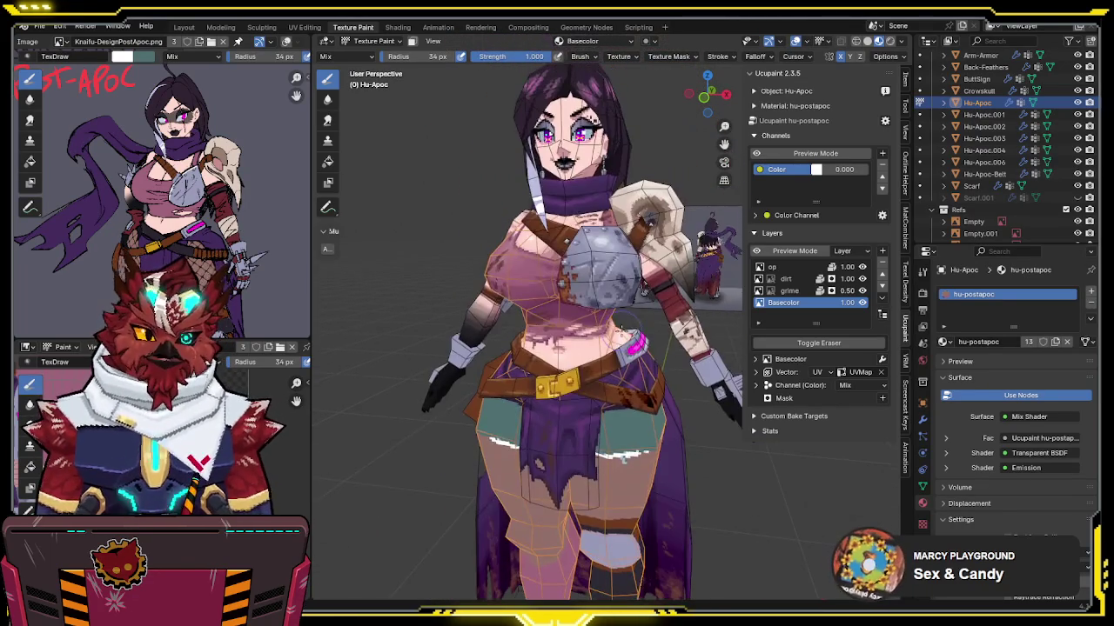
pyautogui.hotkey('ctrl', 'Tab')
pyautogui.hotkey('ctrl', 's')
pyautogui.hotkey('shift', 'alt', 'z')
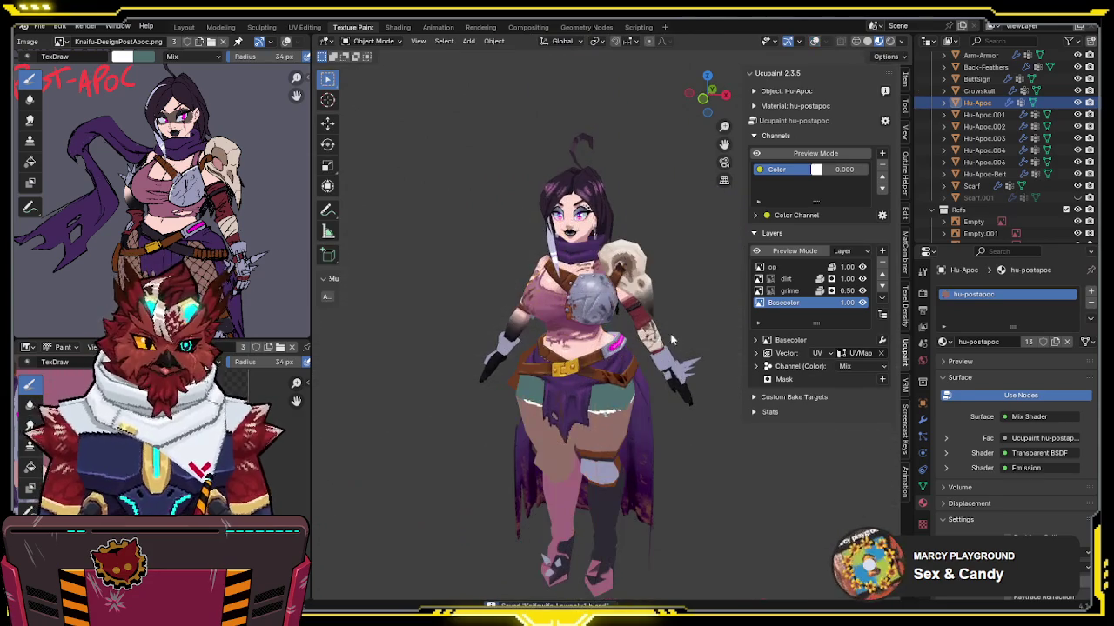
# Step: Exclude the Postapoc collection and preview the first human outfit and the hoodie outfit
pyautogui.scroll(3, 1065, 203)
pyautogui.scroll(2, 1065, 203)
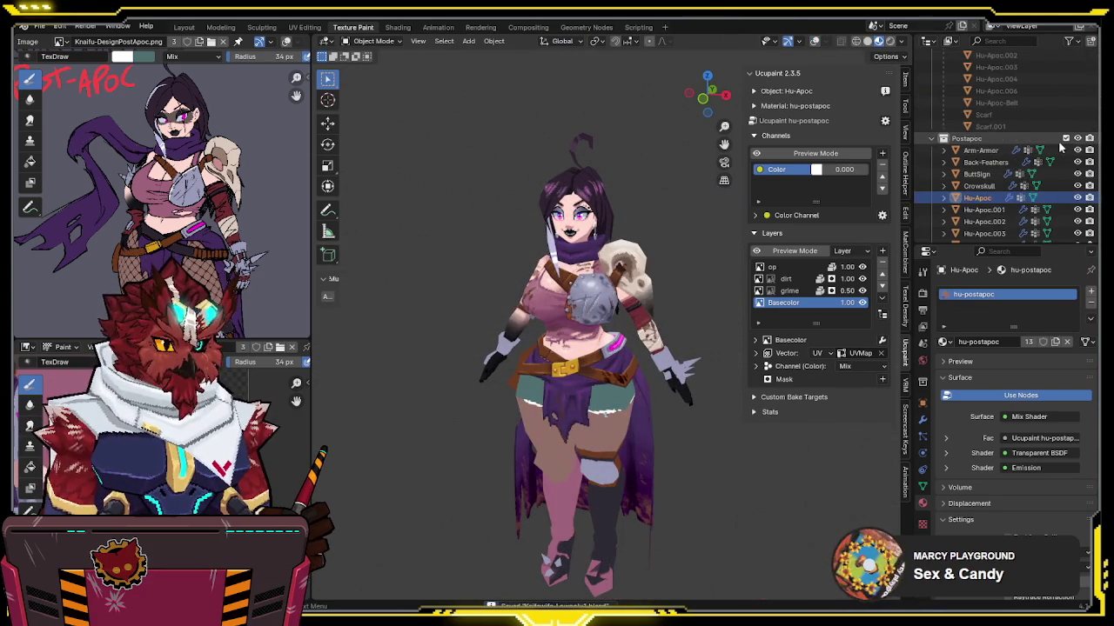
pyautogui.click(1065, 138)
pyautogui.scroll(3, 1072, 144)
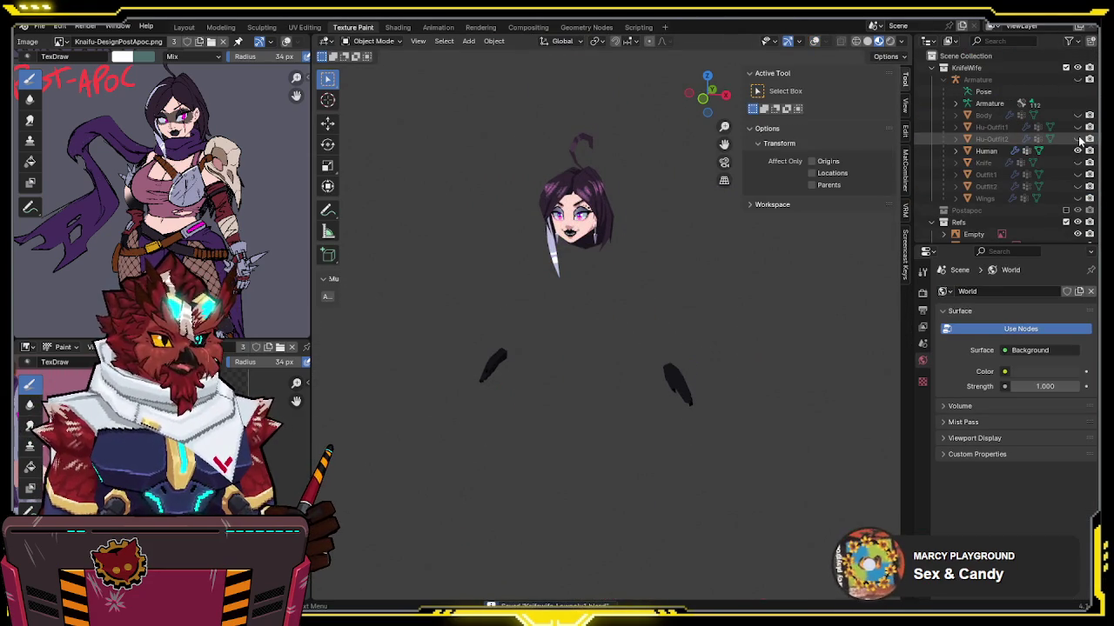
pyautogui.click(1078, 128)
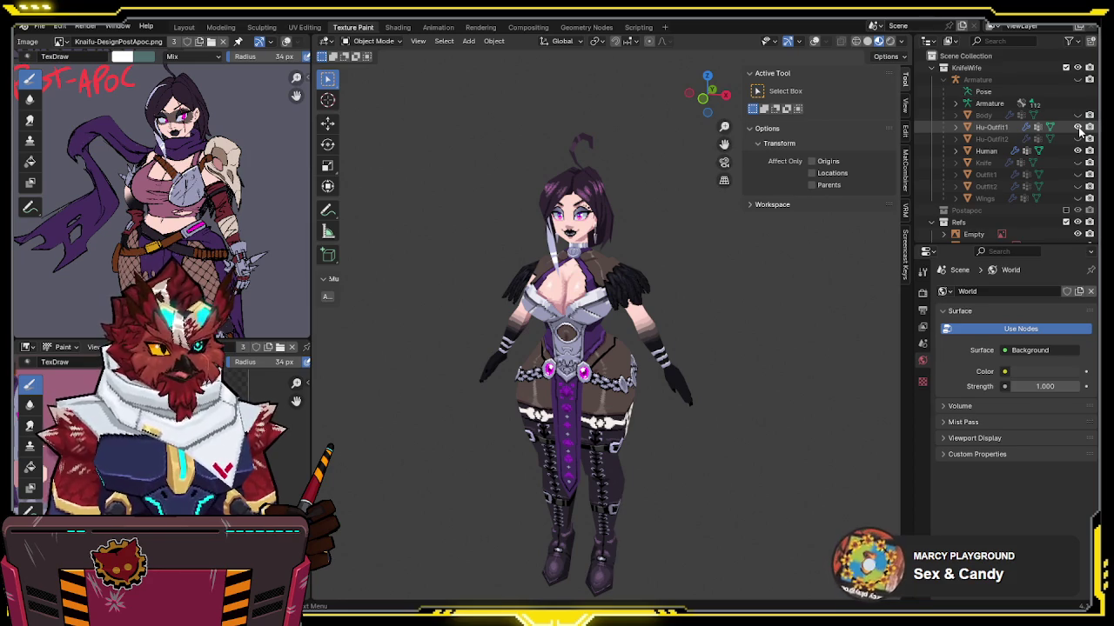
pyautogui.click(1078, 128)
pyautogui.click(1078, 139)
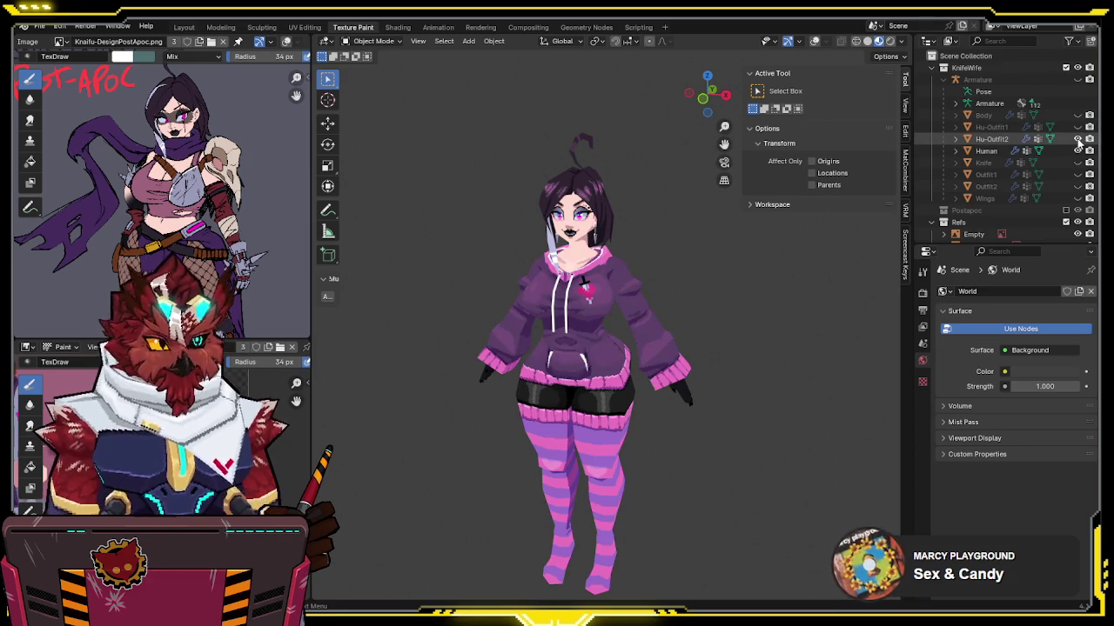
pyautogui.click(1078, 139)
# Step: Toggle the Body, head, Knife, Outfit1 and Outfit2 visibility, then re-enable the Postapoc collection
pyautogui.click(1078, 150)
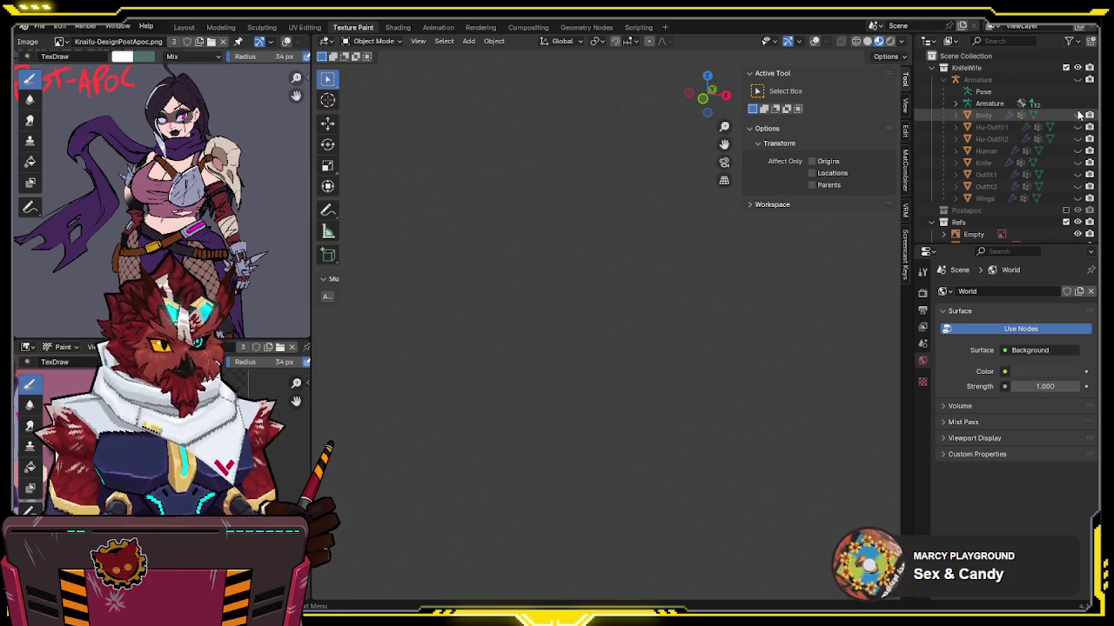
pyautogui.click(1078, 115)
pyautogui.click(1078, 163)
pyautogui.click(1078, 175)
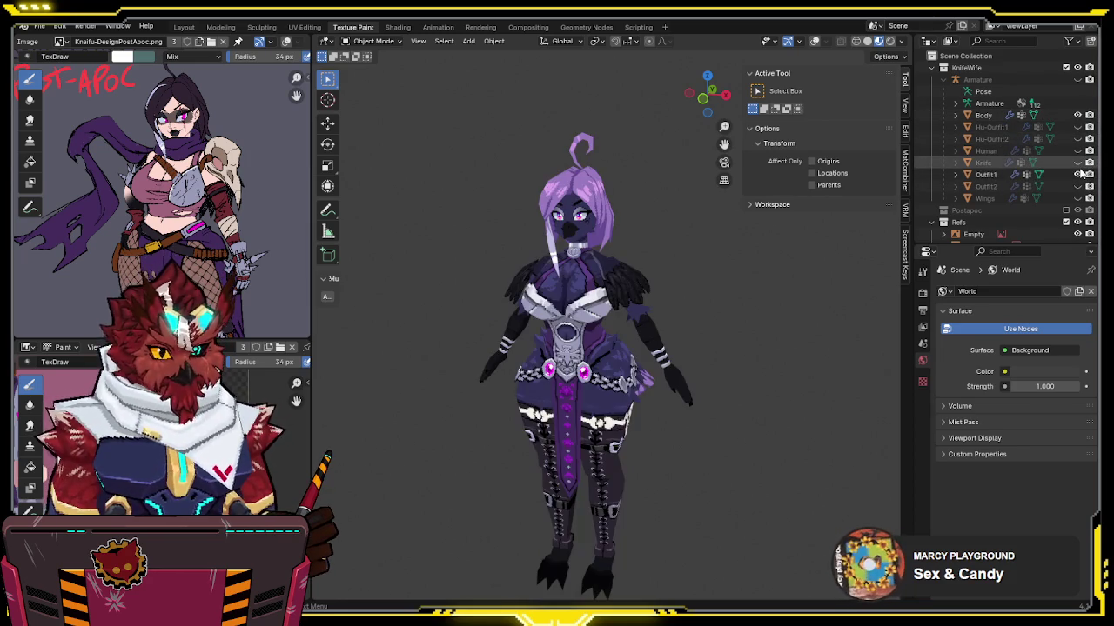
pyautogui.click(1078, 186)
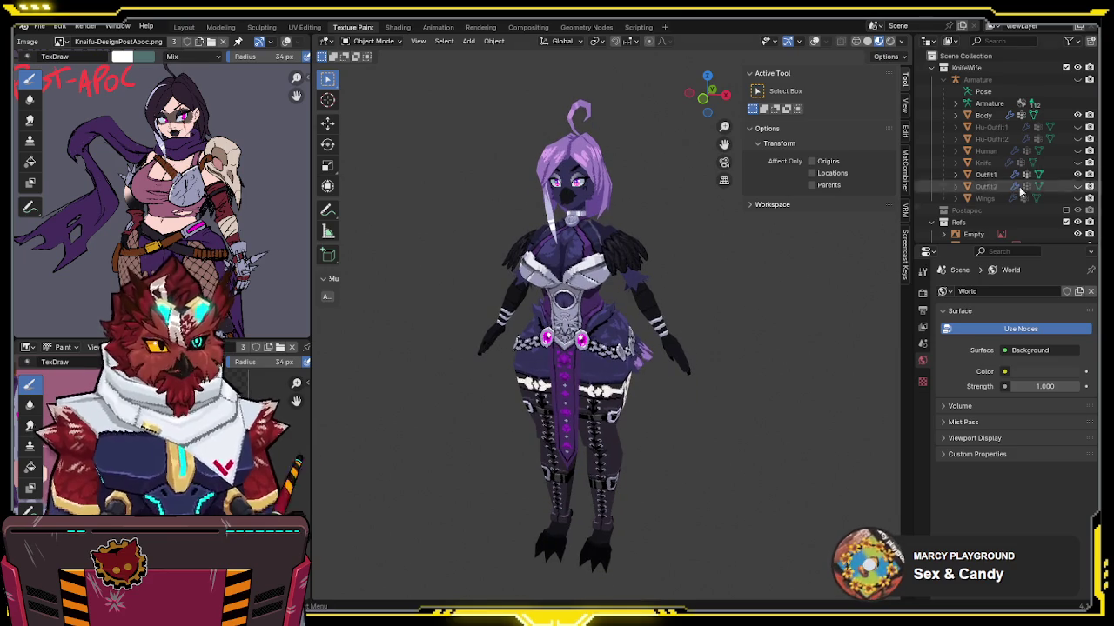
pyautogui.click(1077, 186)
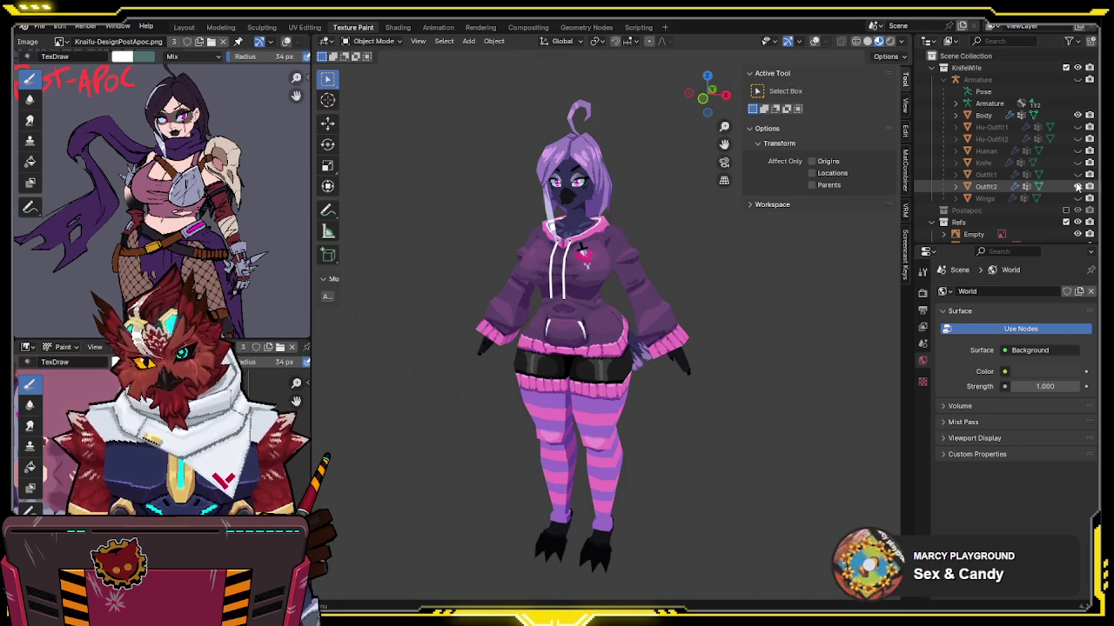
pyautogui.click(1077, 186)
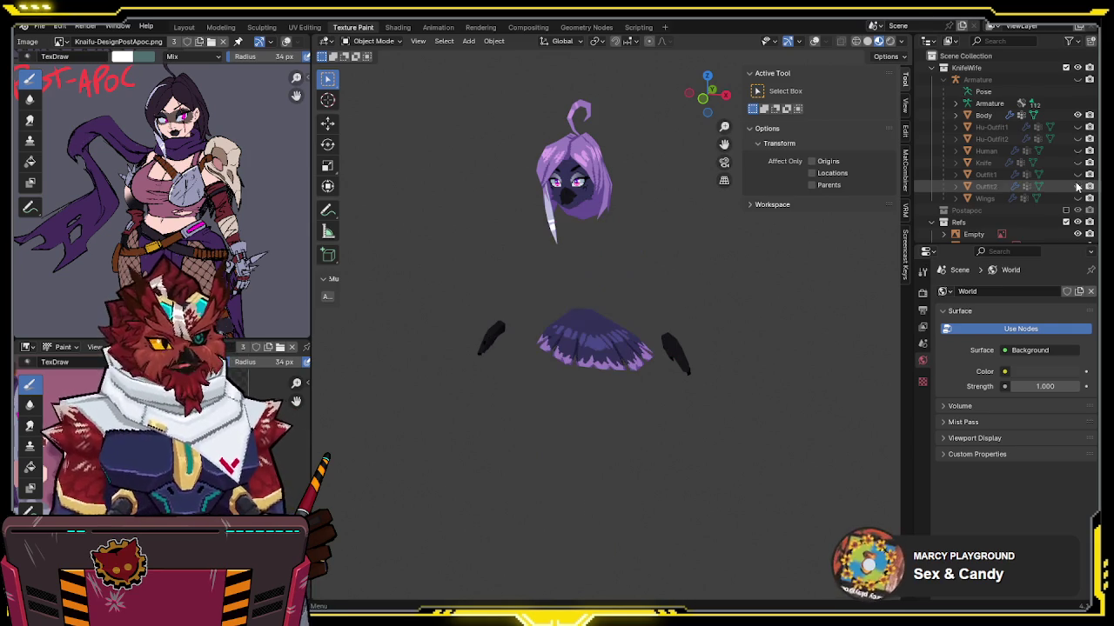
pyautogui.click(1077, 115)
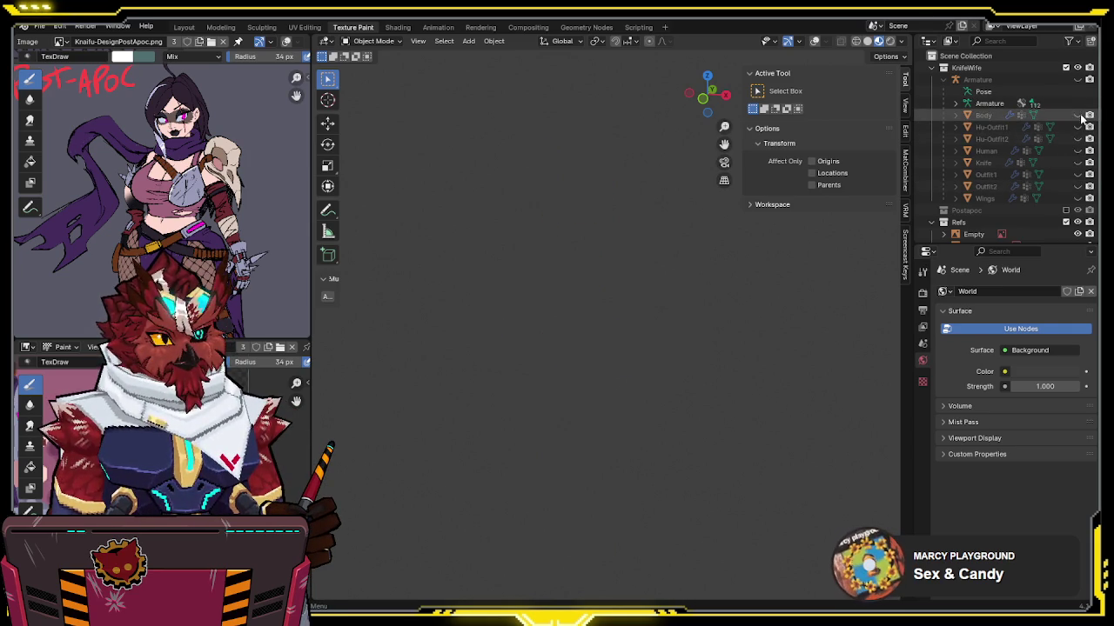
pyautogui.click(1077, 151)
pyautogui.scroll(-3, 1077, 159)
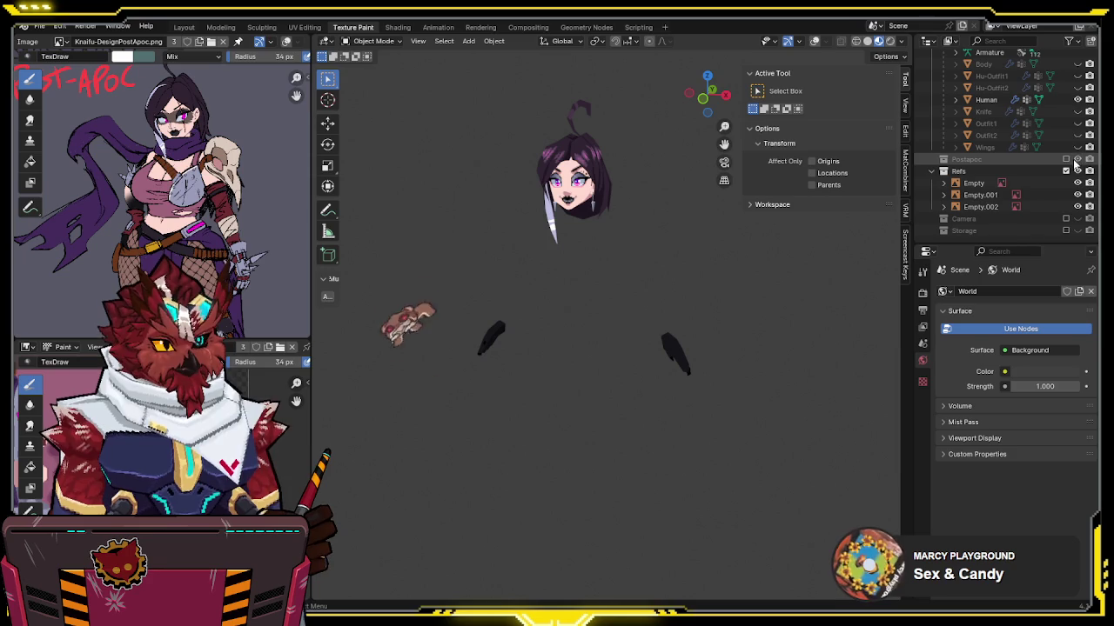
pyautogui.click(1066, 159)
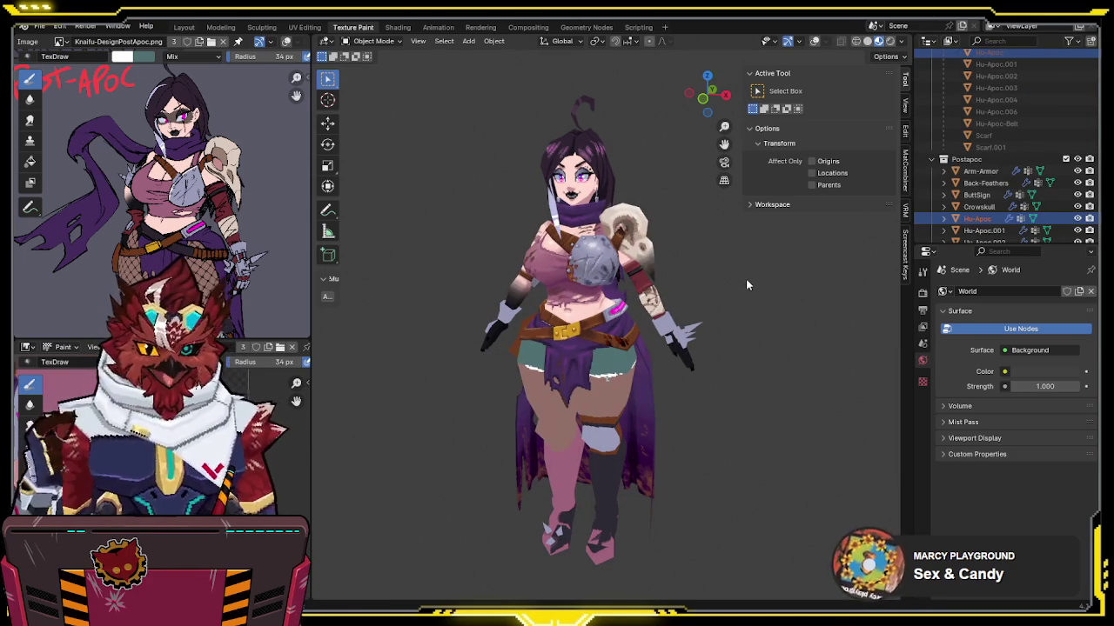
# Step: Select the Hu-Apoc body mesh and switch it to Texture Paint mode
pyautogui.scroll(2, 685, 286)
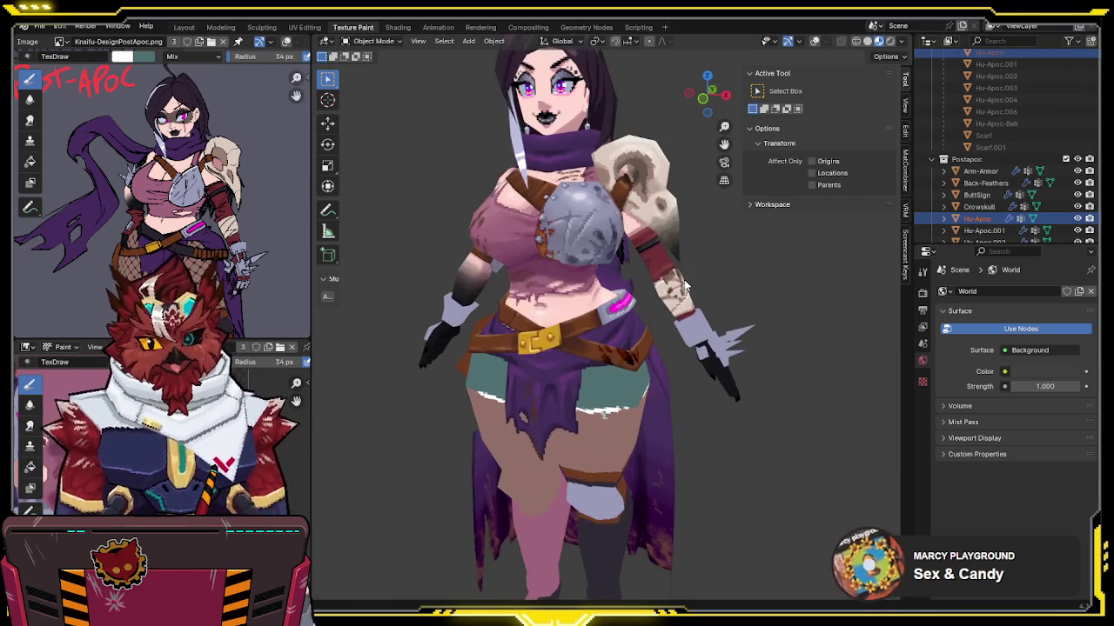
pyautogui.scroll(2, 692, 292)
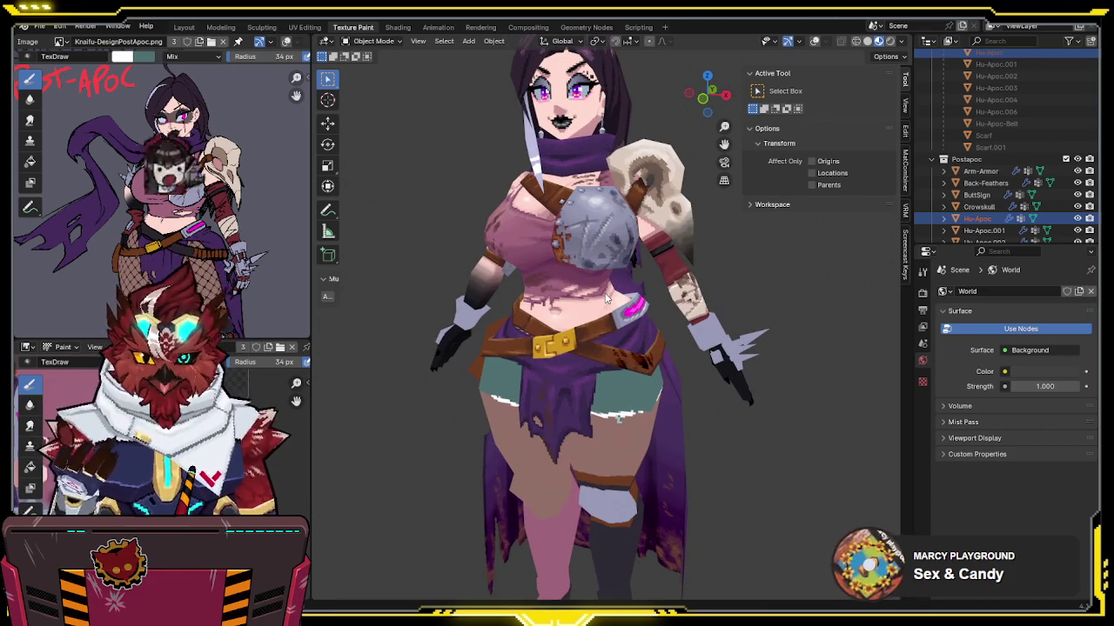
pyautogui.moveTo(606, 298)
pyautogui.mouseDown(button='middle')
pyautogui.moveTo(550, 305)
pyautogui.moveTo(588, 314)
pyautogui.moveTo(617, 287)
pyautogui.moveTo(637, 243)
pyautogui.moveTo(600, 247)
pyautogui.mouseUp(button='middle')
pyautogui.scroll(3, 705, 302)
pyautogui.click(553, 355)
pyautogui.hotkey('ctrl', 'Tab')
pyautogui.click(601, 320)
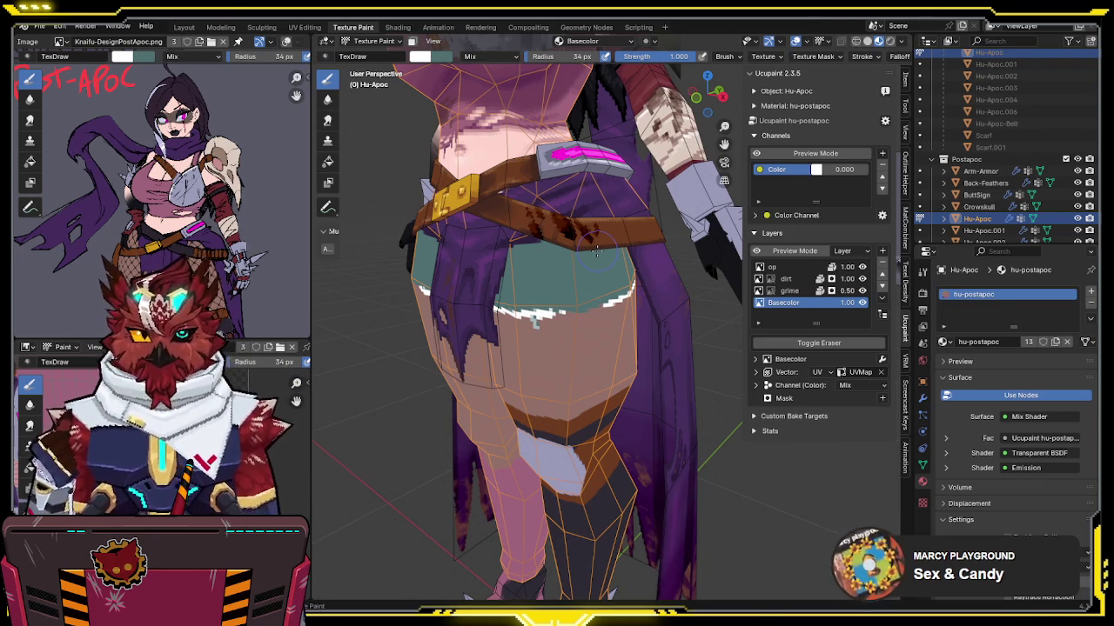
# Step: Isolate Hu-Apoc in Local View, frame the thighs, and enter Edit Mode
pyautogui.moveTo(597, 250); pyautogui.dragTo(555, 258, button='middle')
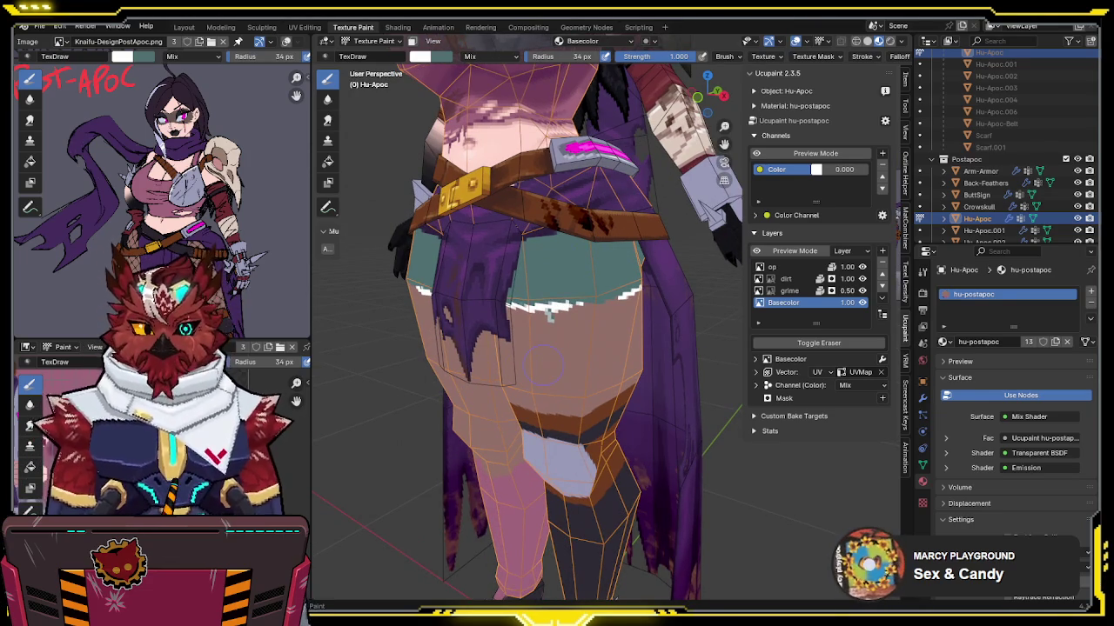
pyautogui.moveTo(550, 310)
pyautogui.mouseDown(button='middle')
pyautogui.moveTo(529, 306)
pyautogui.moveTo(658, 294)
pyautogui.mouseUp(button='middle')
pyautogui.press('KP_Divide')
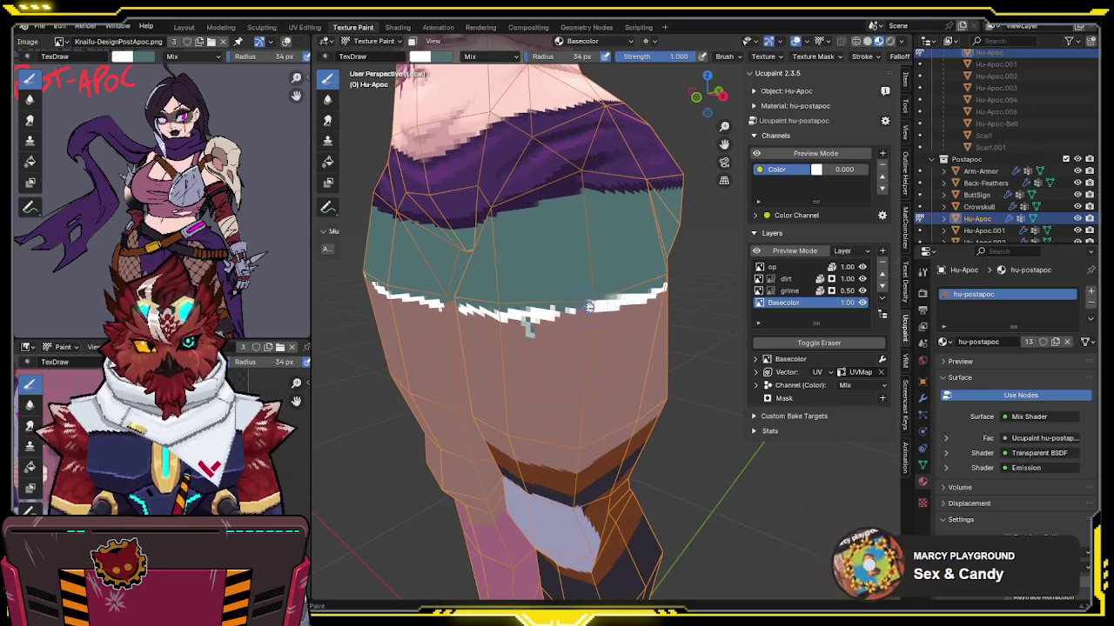
pyautogui.moveTo(530, 317)
pyautogui.mouseDown(button='middle')
pyautogui.moveTo(634, 290)
pyautogui.moveTo(544, 305)
pyautogui.moveTo(592, 307)
pyautogui.moveTo(571, 242)
pyautogui.moveTo(637, 247)
pyautogui.mouseUp(button='middle')
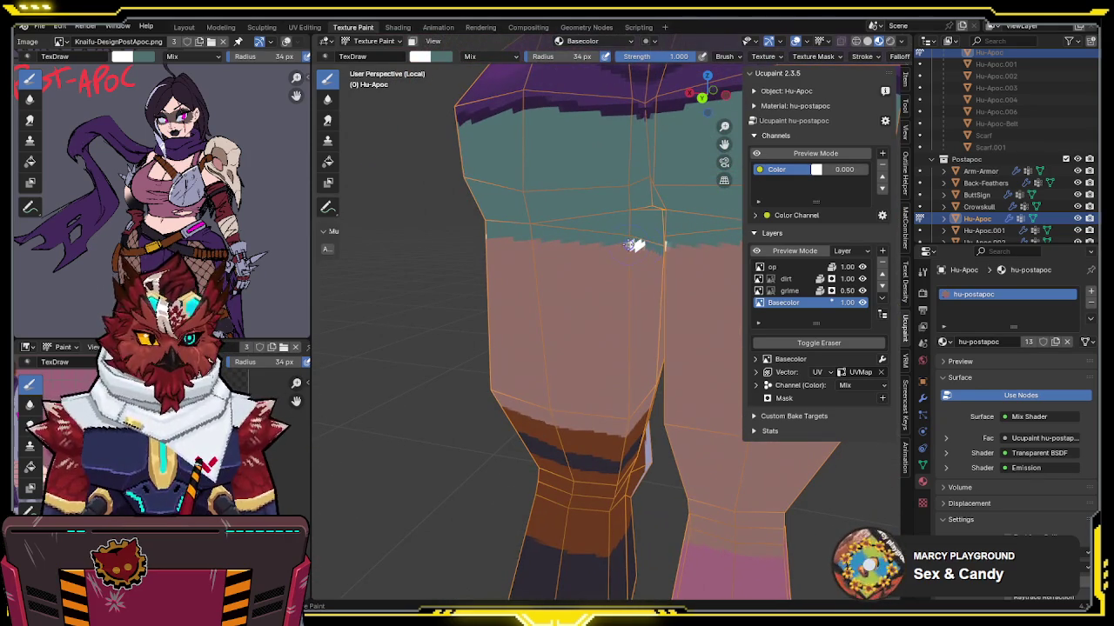
pyautogui.moveTo(526, 236); pyautogui.dragTo(562, 247, button='middle')
pyautogui.moveTo(482, 253); pyautogui.dragTo(587, 252, button='middle')
pyautogui.press('Tab')
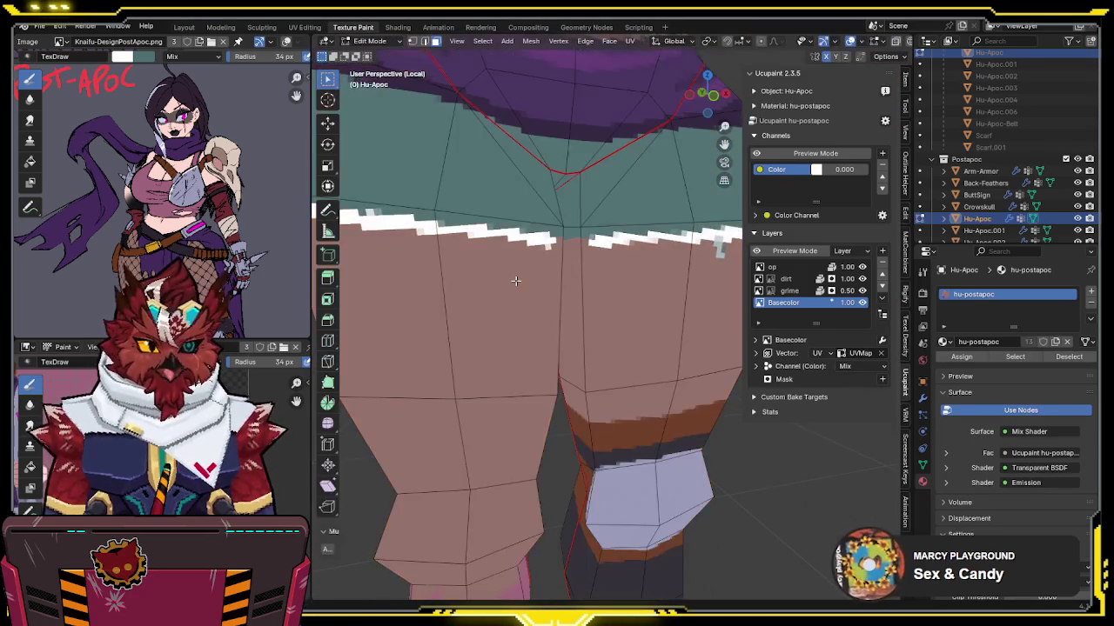
# Step: Hide the left leg's linked faces and return to Texture Paint on the remaining thigh
pyautogui.click(513, 288)
pyautogui.hotkey('ctrl', 'l')
pyautogui.press('h')
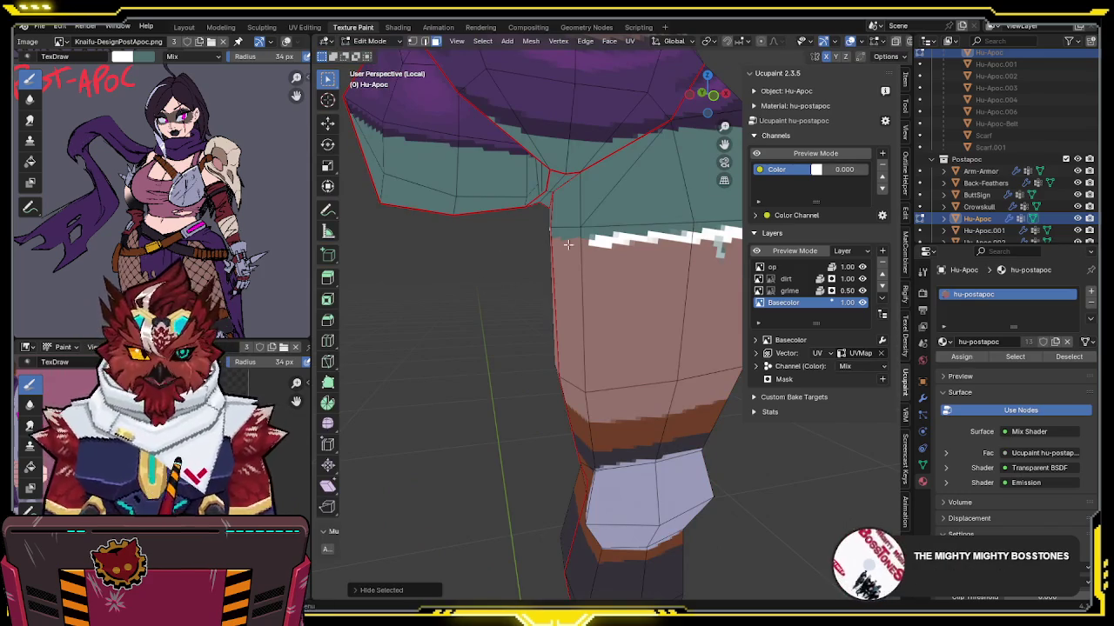
pyautogui.moveTo(480, 281); pyautogui.dragTo(549, 229, button='middle')
pyautogui.hotkey('ctrl', 'Tab')
pyautogui.click(687, 243)
pyautogui.moveTo(687, 243)
pyautogui.mouseDown(button='middle')
pyautogui.moveTo(706, 231)
pyautogui.moveTo(623, 249)
pyautogui.mouseUp(button='middle')
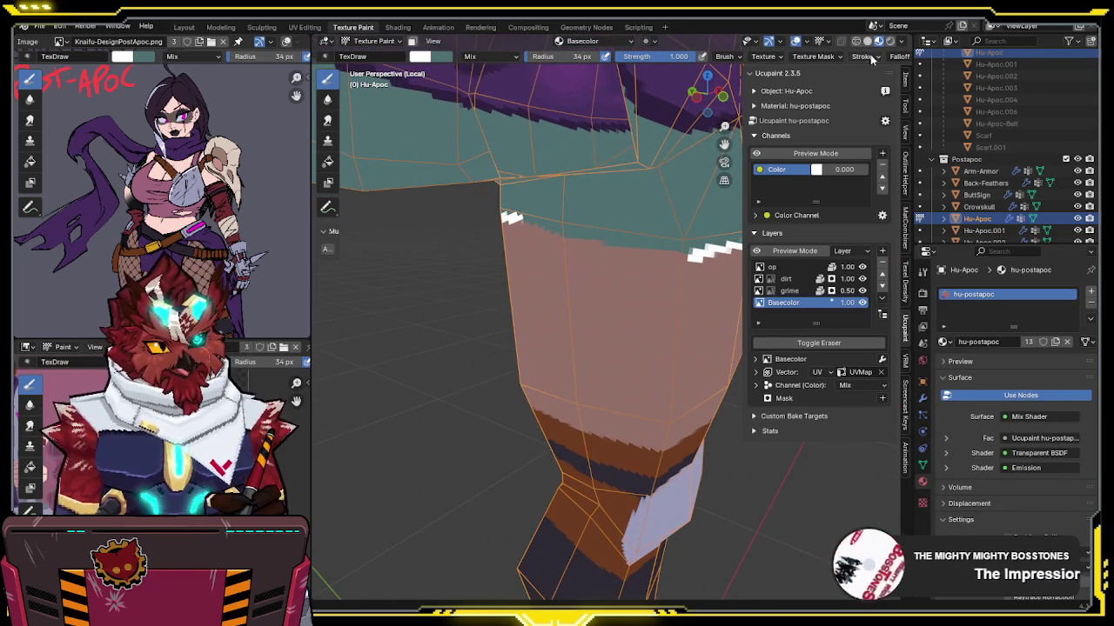
# Step: Paint a white zigzag fray along the shorts hem and orbit the leg to check it
pyautogui.hscroll(3, 833, 66)
pyautogui.moveTo(505, 218); pyautogui.dragTo(694, 259)
pyautogui.moveTo(694, 259)
pyautogui.mouseDown(button='middle')
pyautogui.moveTo(497, 243)
pyautogui.moveTo(595, 252)
pyautogui.moveTo(576, 269)
pyautogui.moveTo(588, 267)
pyautogui.mouseUp(button='middle')
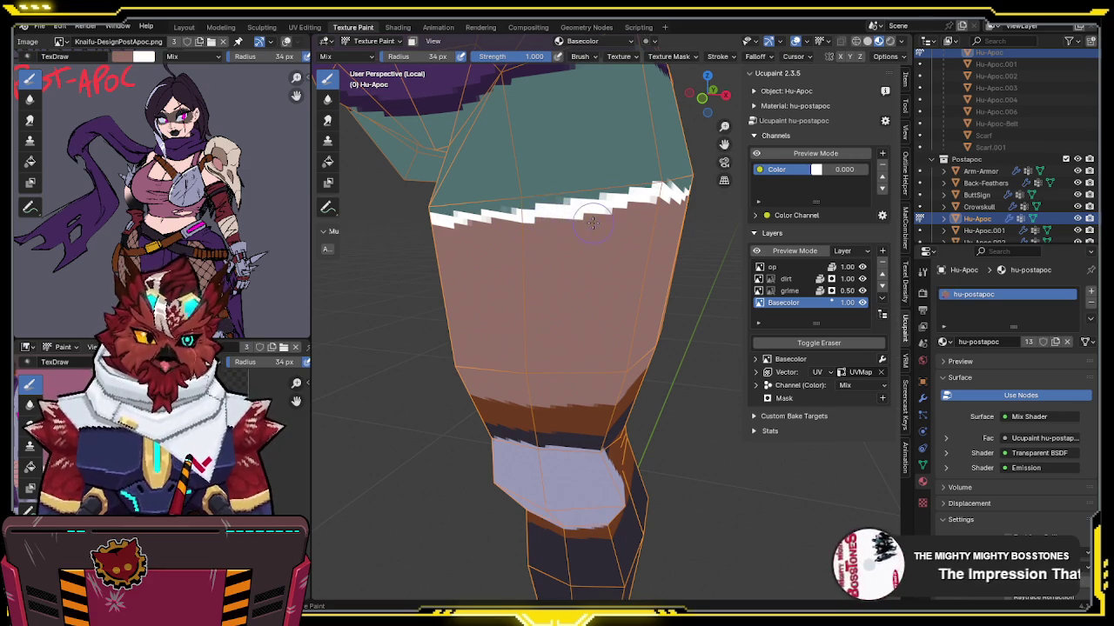
pyautogui.moveTo(581, 229)
pyautogui.mouseDown(button='middle')
pyautogui.moveTo(594, 248)
pyautogui.moveTo(571, 248)
pyautogui.mouseUp(button='middle')
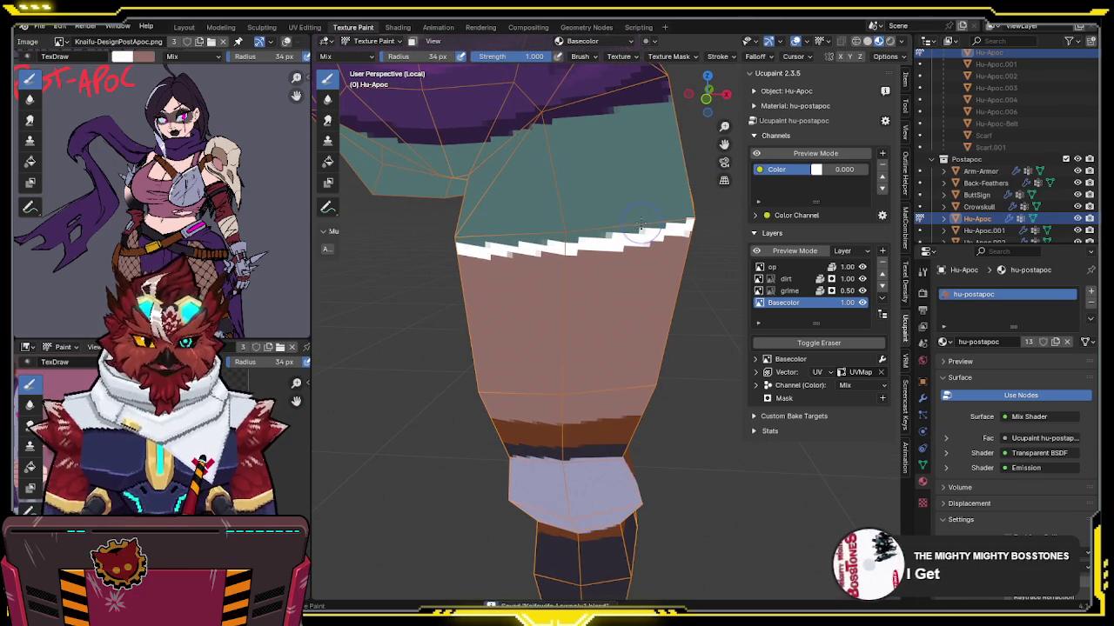
pyautogui.moveTo(637, 227); pyautogui.dragTo(542, 241, button='middle')
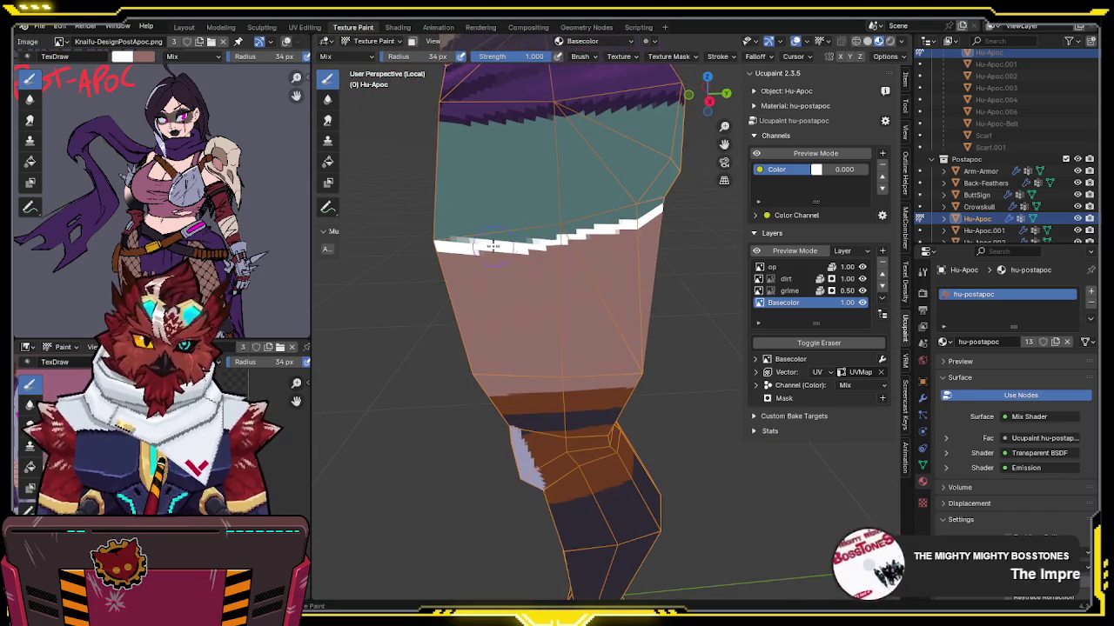
pyautogui.moveTo(554, 239)
pyautogui.mouseDown(button='middle')
pyautogui.moveTo(587, 226)
pyautogui.moveTo(558, 217)
pyautogui.moveTo(641, 224)
pyautogui.mouseUp(button='middle')
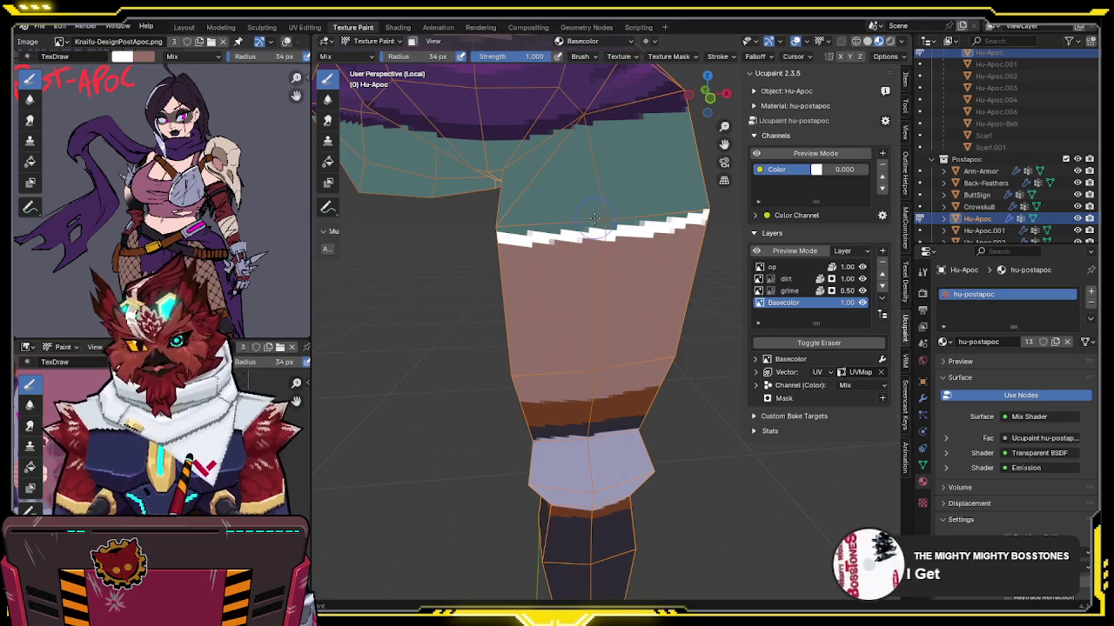
pyautogui.moveTo(597, 218); pyautogui.dragTo(555, 228, button='middle')
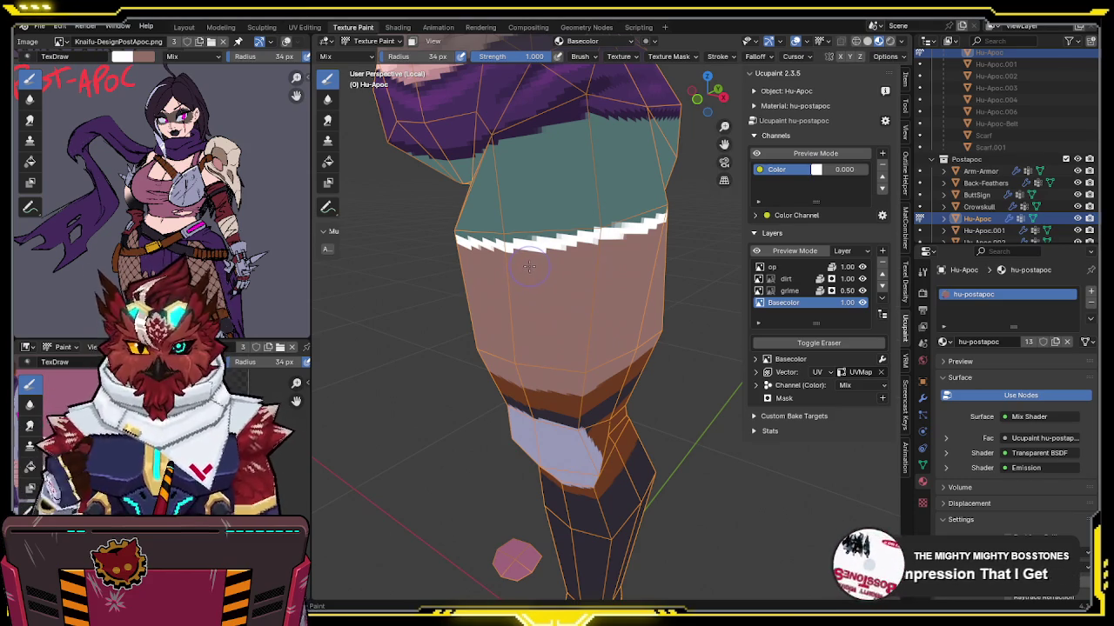
pyautogui.moveTo(531, 264); pyautogui.dragTo(562, 243, button='middle')
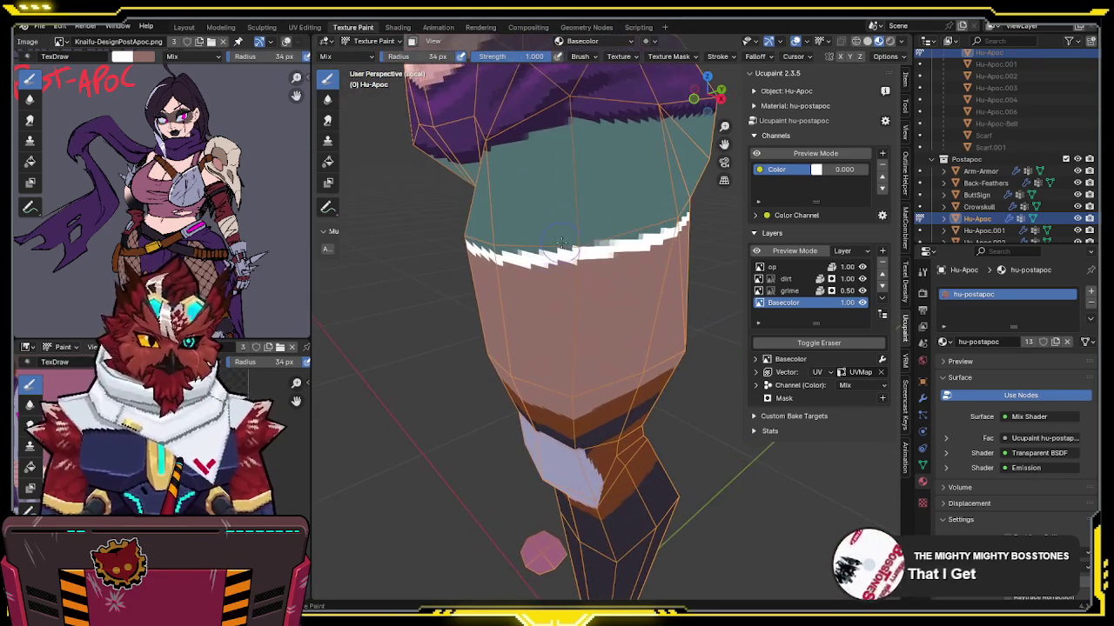
pyautogui.moveTo(575, 189); pyautogui.dragTo(566, 286, button='middle')
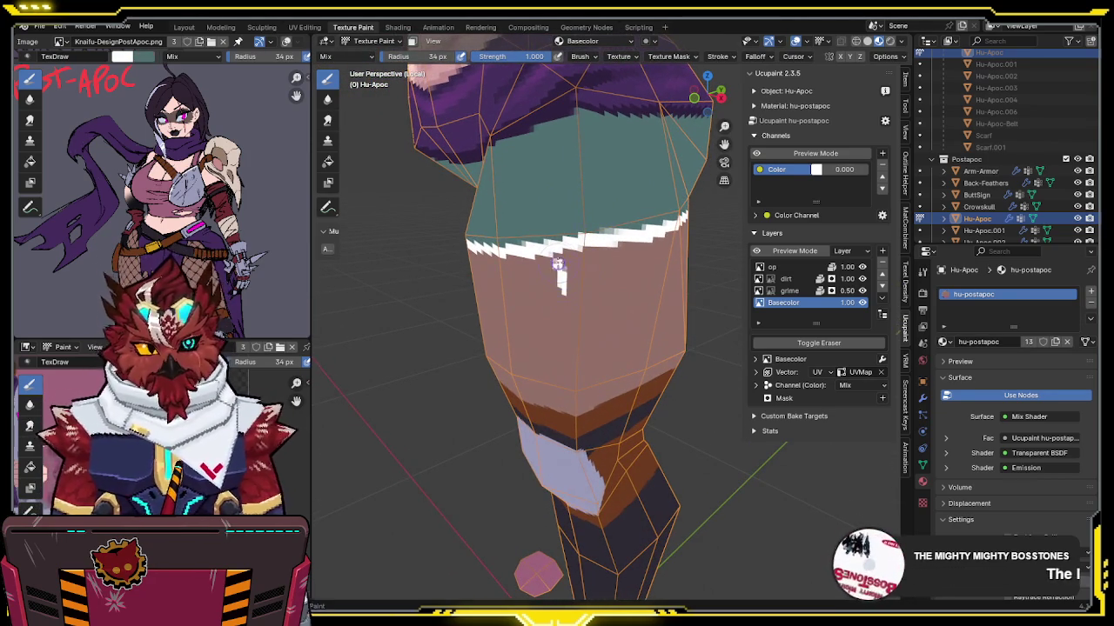
# Step: Undo the latest white drip strokes below the hem and save the file
pyautogui.moveTo(537, 253); pyautogui.dragTo(553, 263, button='middle')
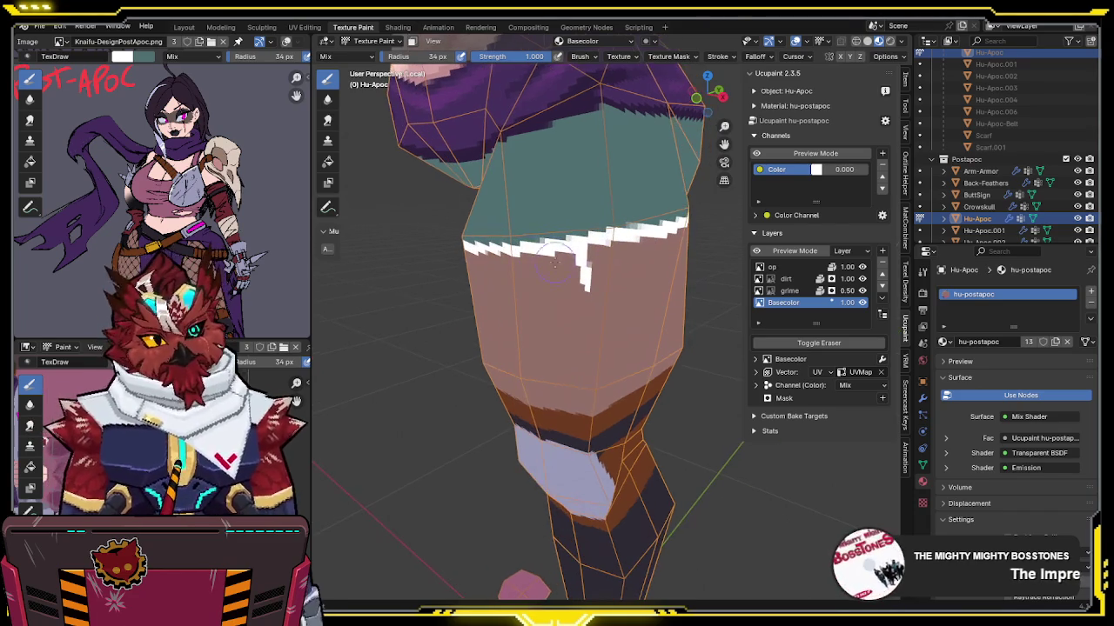
pyautogui.moveTo(554, 275); pyautogui.dragTo(563, 247)
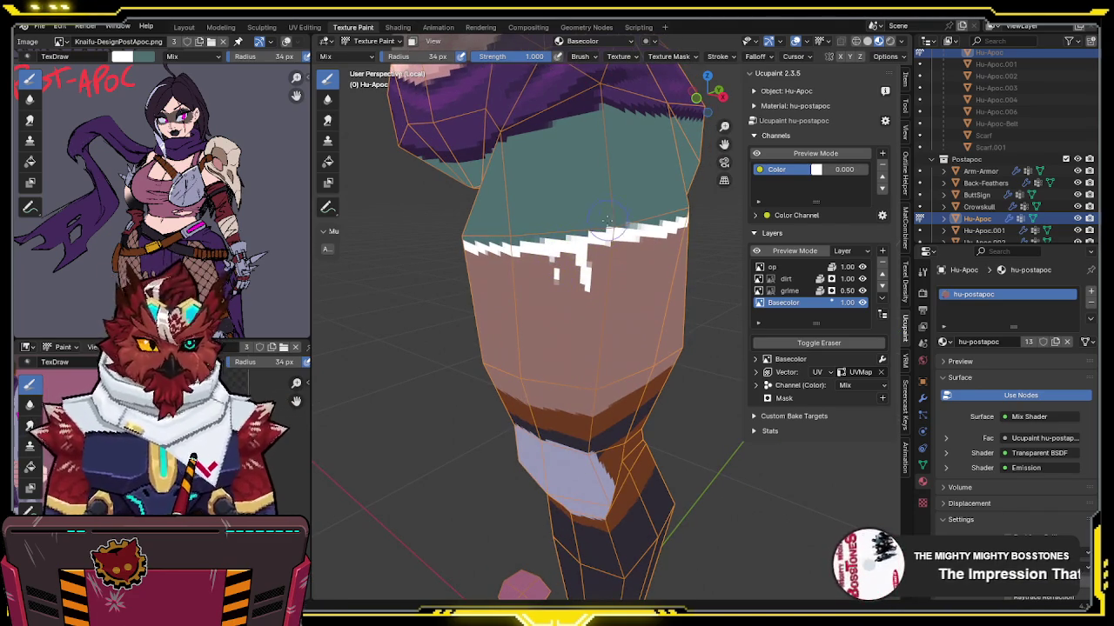
pyautogui.hotkey('ctrl', 'z')
pyautogui.moveTo(592, 248)
pyautogui.mouseDown(button='middle')
pyautogui.moveTo(596, 228)
pyautogui.moveTo(588, 246)
pyautogui.mouseUp(button='middle')
pyautogui.hotkey('ctrl', 's')
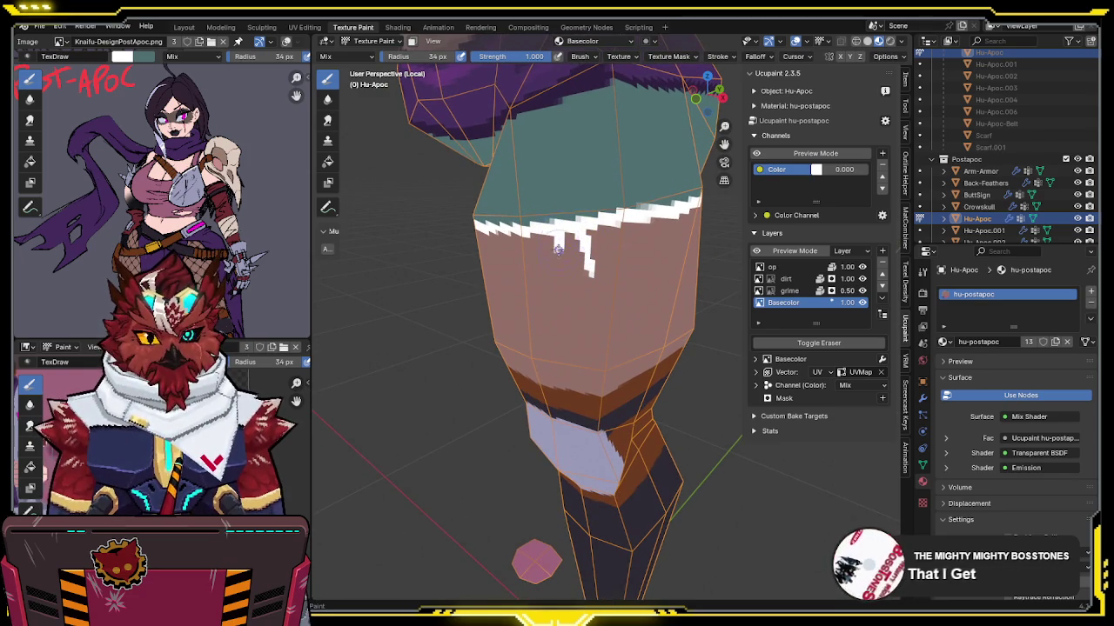
# Step: Paint new white drips along the thigh's top hem edge and save again
pyautogui.moveTo(574, 224); pyautogui.dragTo(619, 231, button='middle')
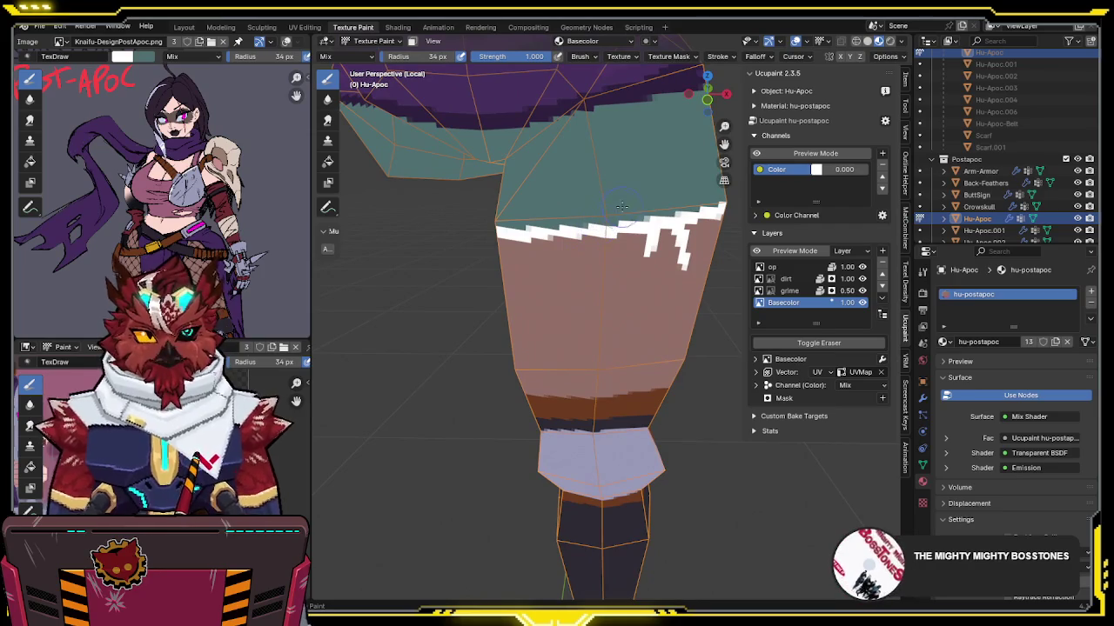
pyautogui.moveTo(621, 206); pyautogui.dragTo(574, 269, button='middle')
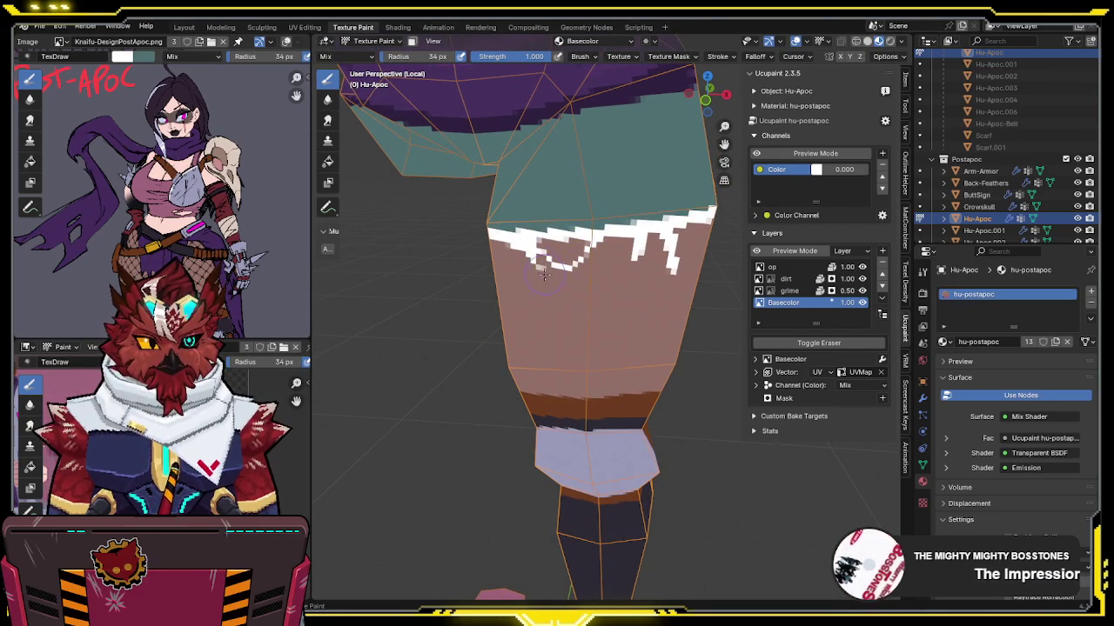
pyautogui.moveTo(544, 275); pyautogui.dragTo(653, 240, button='middle')
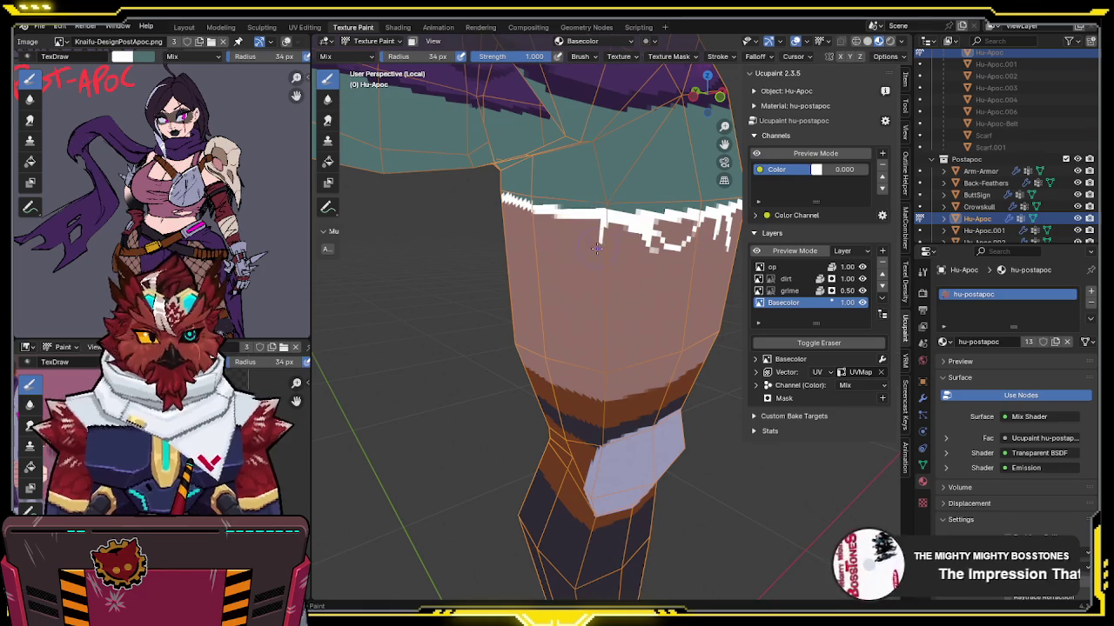
pyautogui.moveTo(595, 219)
pyautogui.mouseDown(button='middle')
pyautogui.moveTo(591, 235)
pyautogui.moveTo(604, 221)
pyautogui.moveTo(641, 226)
pyautogui.moveTo(619, 220)
pyautogui.moveTo(615, 193)
pyautogui.mouseUp(button='middle')
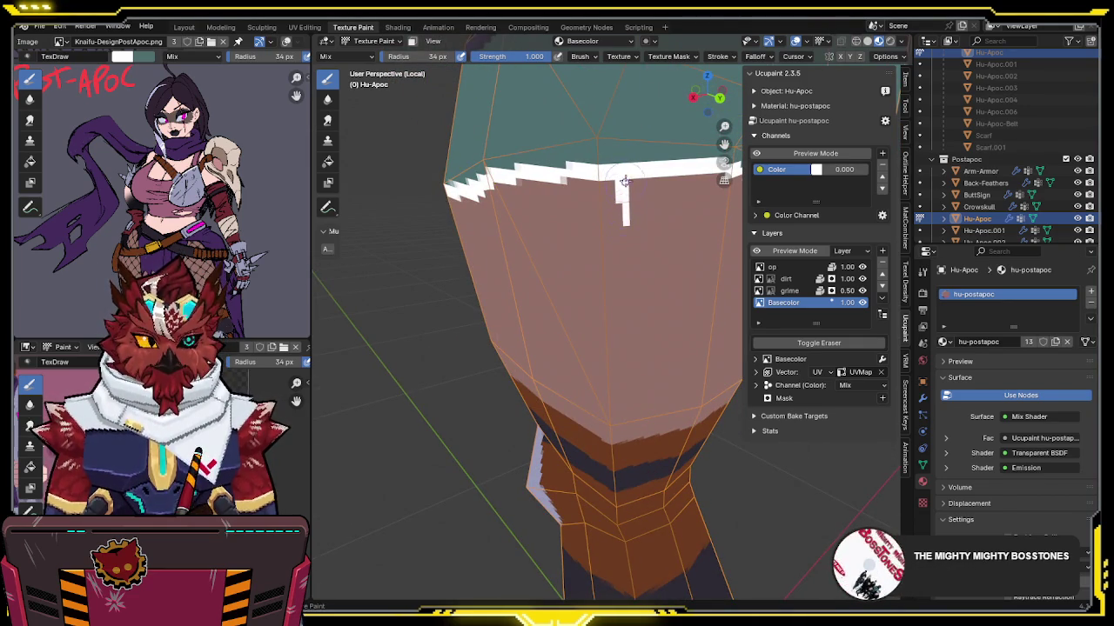
pyautogui.moveTo(623, 181); pyautogui.dragTo(601, 190, button='middle')
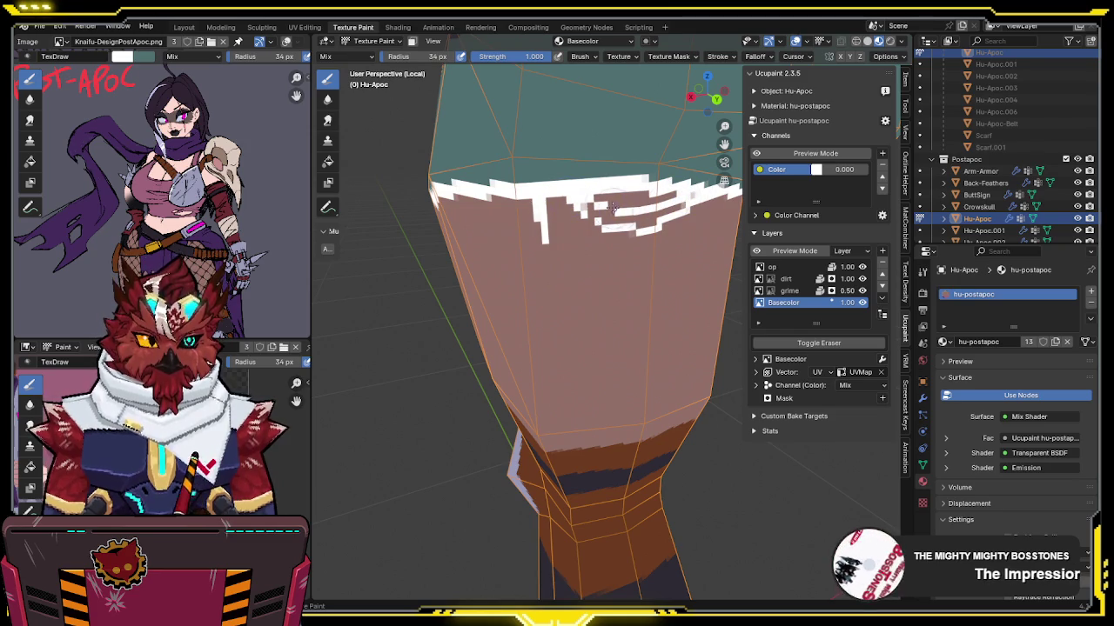
pyautogui.moveTo(582, 195)
pyautogui.mouseDown(button='middle')
pyautogui.moveTo(564, 208)
pyautogui.moveTo(569, 193)
pyautogui.mouseUp(button='middle')
pyautogui.moveTo(548, 205); pyautogui.dragTo(546, 233)
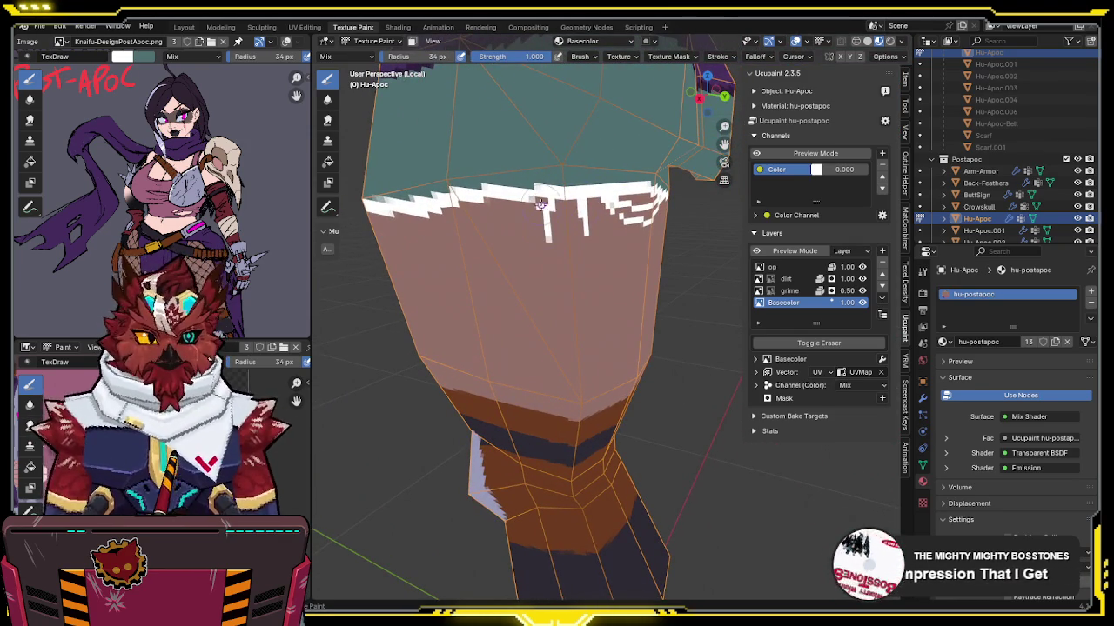
pyautogui.moveTo(541, 198)
pyautogui.mouseDown(button='middle')
pyautogui.moveTo(557, 178)
pyautogui.moveTo(607, 218)
pyautogui.moveTo(583, 199)
pyautogui.moveTo(497, 207)
pyautogui.mouseUp(button='middle')
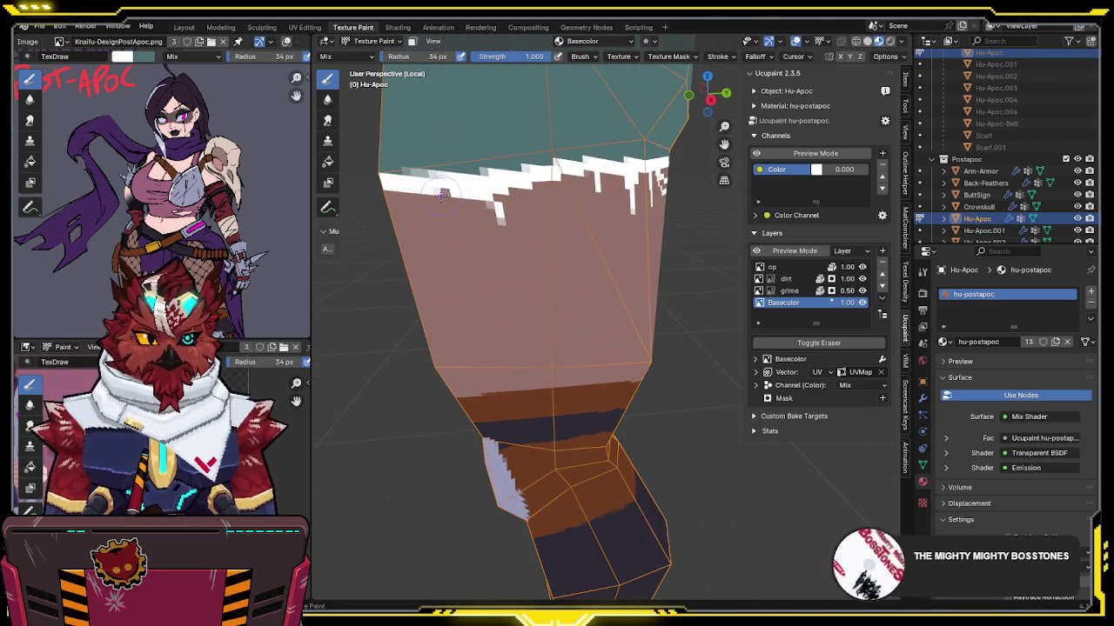
pyautogui.moveTo(520, 209); pyautogui.dragTo(570, 183)
pyautogui.moveTo(591, 172)
pyautogui.mouseDown(button='middle')
pyautogui.moveTo(492, 209)
pyautogui.moveTo(552, 217)
pyautogui.moveTo(667, 137)
pyautogui.mouseUp(button='middle')
pyautogui.hotkey('ctrl', 's')
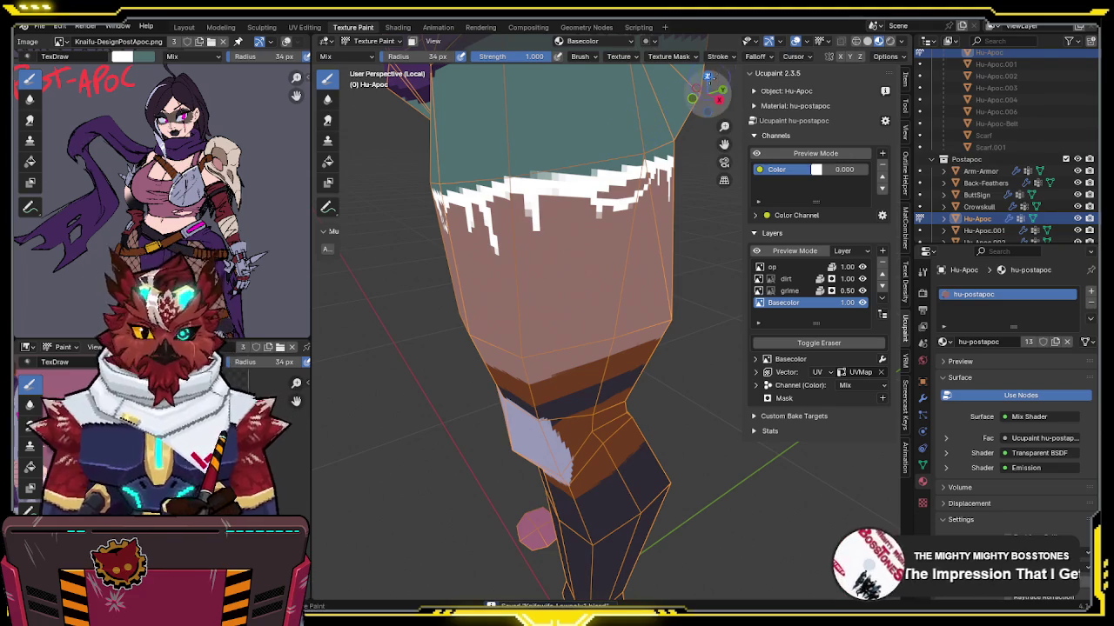
pyautogui.moveTo(659, 131)
pyautogui.mouseDown(button='middle')
pyautogui.moveTo(645, 145)
pyautogui.moveTo(666, 139)
pyautogui.mouseUp(button='middle')
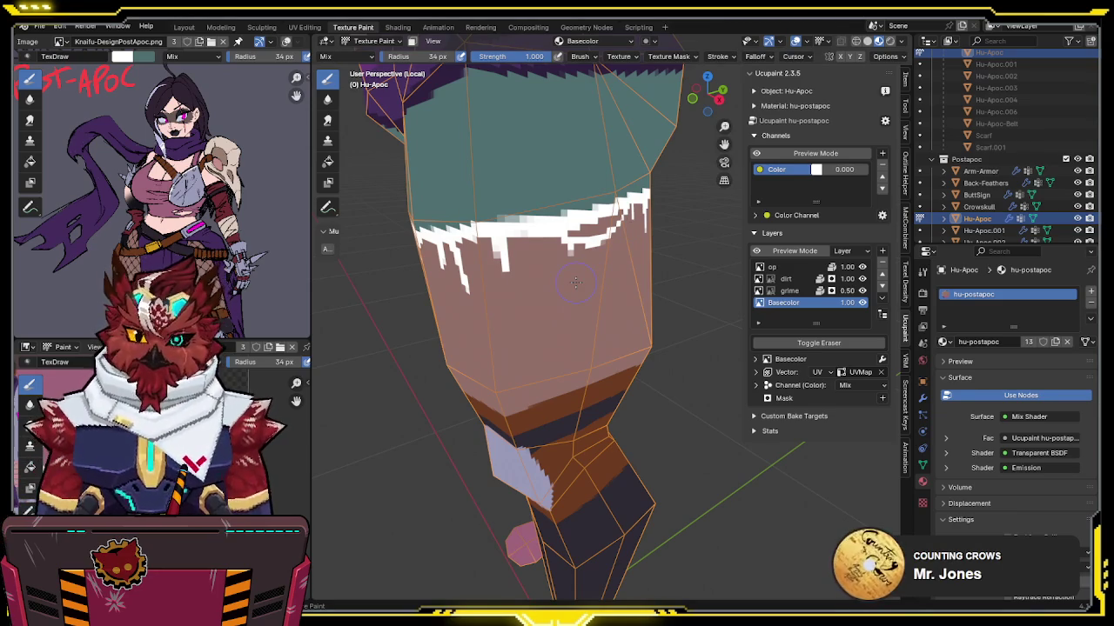
pyautogui.moveTo(654, 186)
pyautogui.mouseDown(button='middle')
pyautogui.moveTo(552, 247)
pyautogui.moveTo(354, 249)
pyautogui.moveTo(526, 241)
pyautogui.moveTo(511, 226)
pyautogui.mouseUp(button='middle')
# Step: Swap the paint colours from white to muted teal, zoomed in on the thigh
pyautogui.scroll(3, 525, 241)
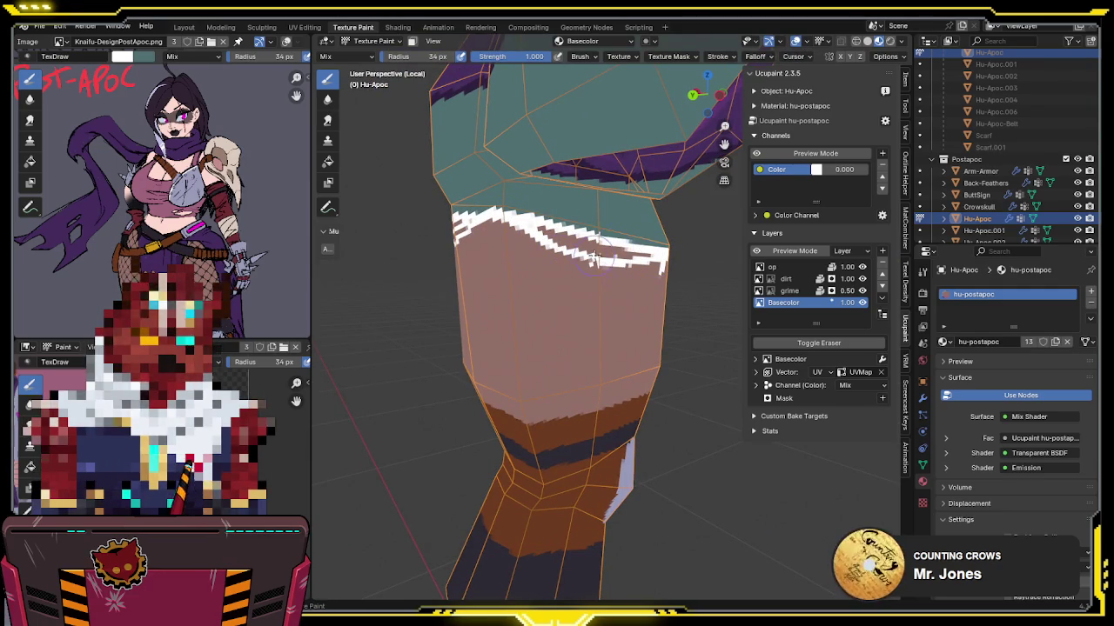
pyautogui.moveTo(614, 263); pyautogui.dragTo(595, 288, button='middle')
pyautogui.press('x')
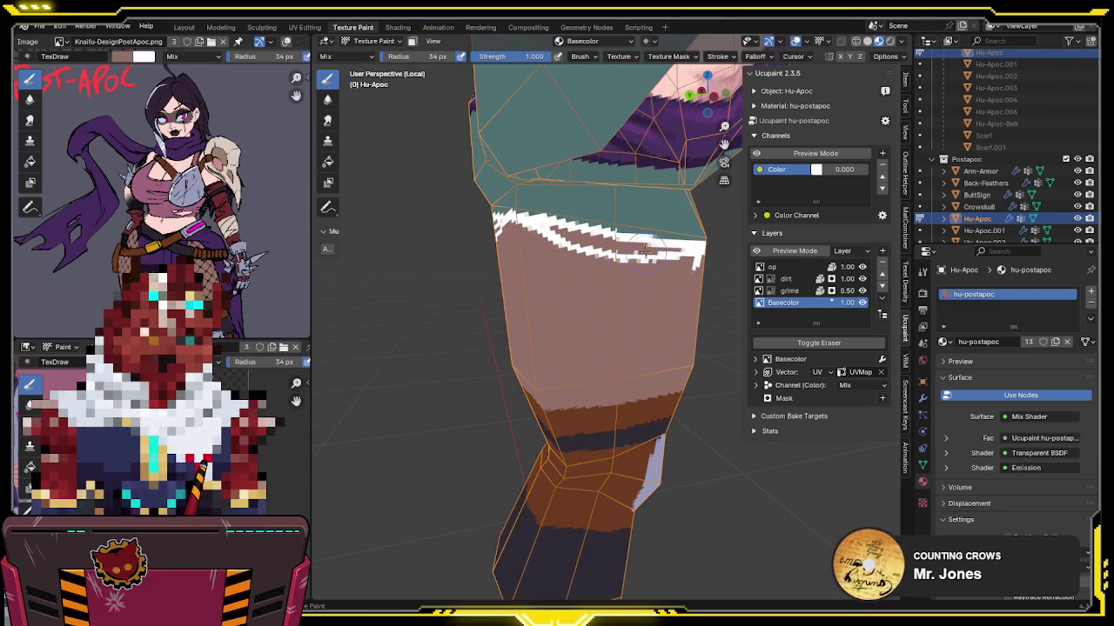
pyautogui.scroll(2, 646, 247)
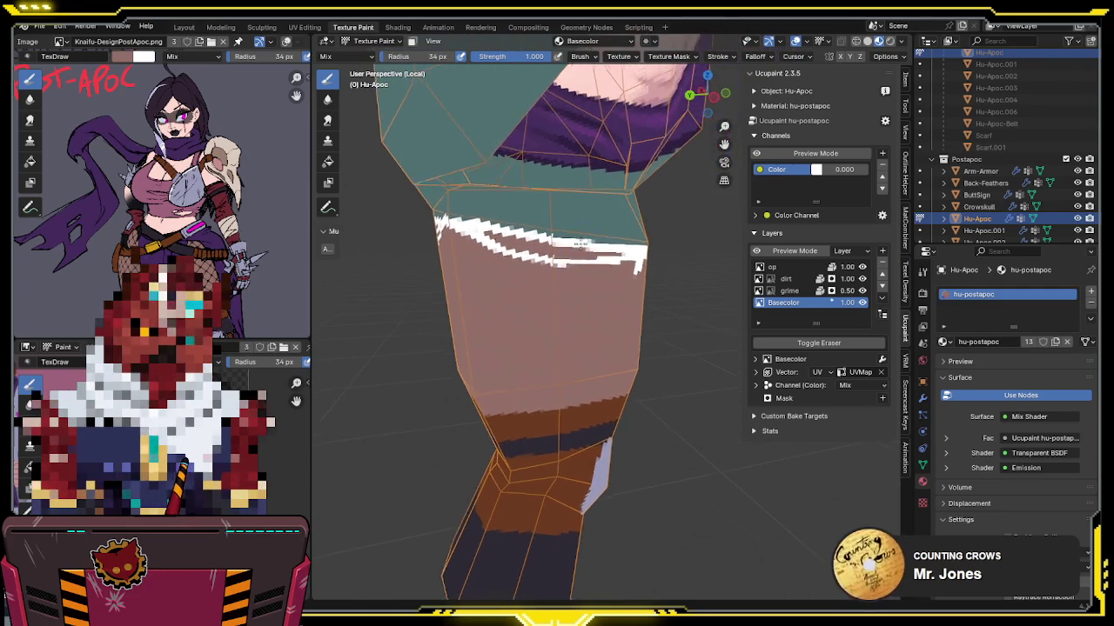
pyautogui.scroll(3, 652, 249)
pyautogui.scroll(-2, 609, 226)
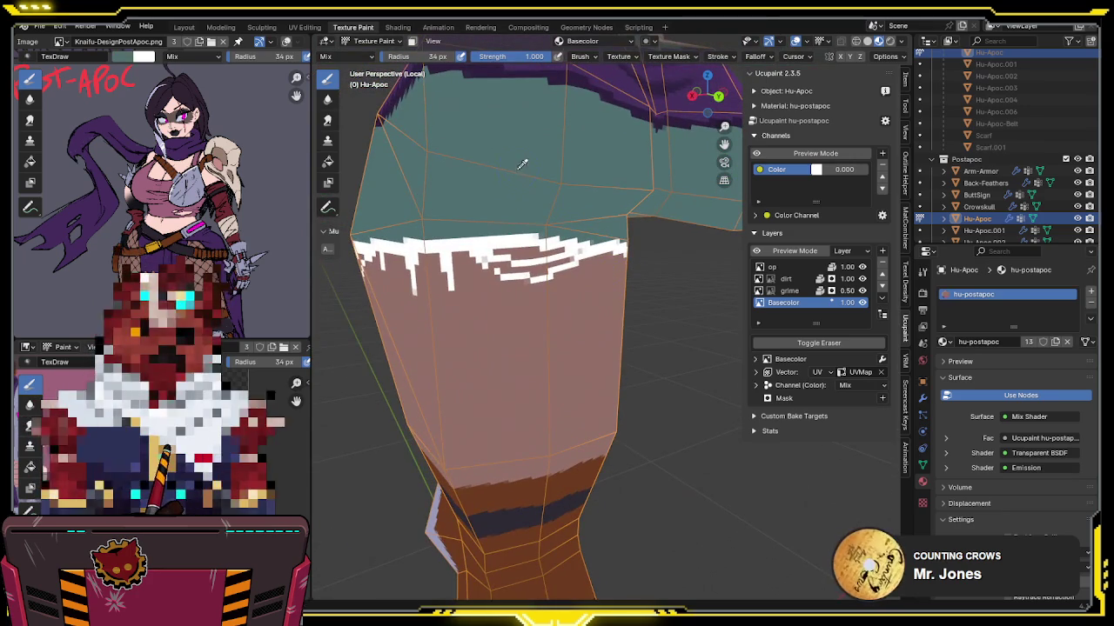
pyautogui.scroll(2, 535, 200)
pyautogui.scroll(-1, 538, 192)
pyautogui.rightClick(537, 187)
pyautogui.moveTo(557, 261)
pyautogui.mouseDown(button='middle')
pyautogui.moveTo(569, 292)
pyautogui.moveTo(554, 108)
pyautogui.mouseUp(button='middle')
pyautogui.scroll(-2, 568, 291)
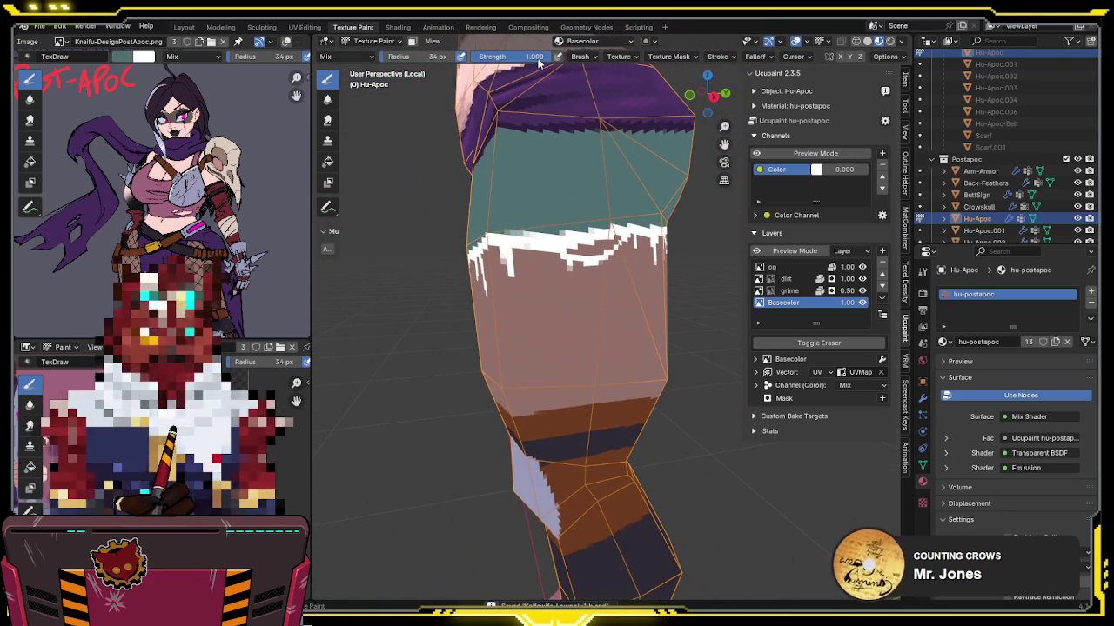
# Step: Set the brush strength to 0.500
pyautogui.doubleClick(522, 55)
pyautogui.write('0.5')
pyautogui.press('Return')
pyautogui.moveTo(623, 254); pyautogui.dragTo(575, 233, button='middle')
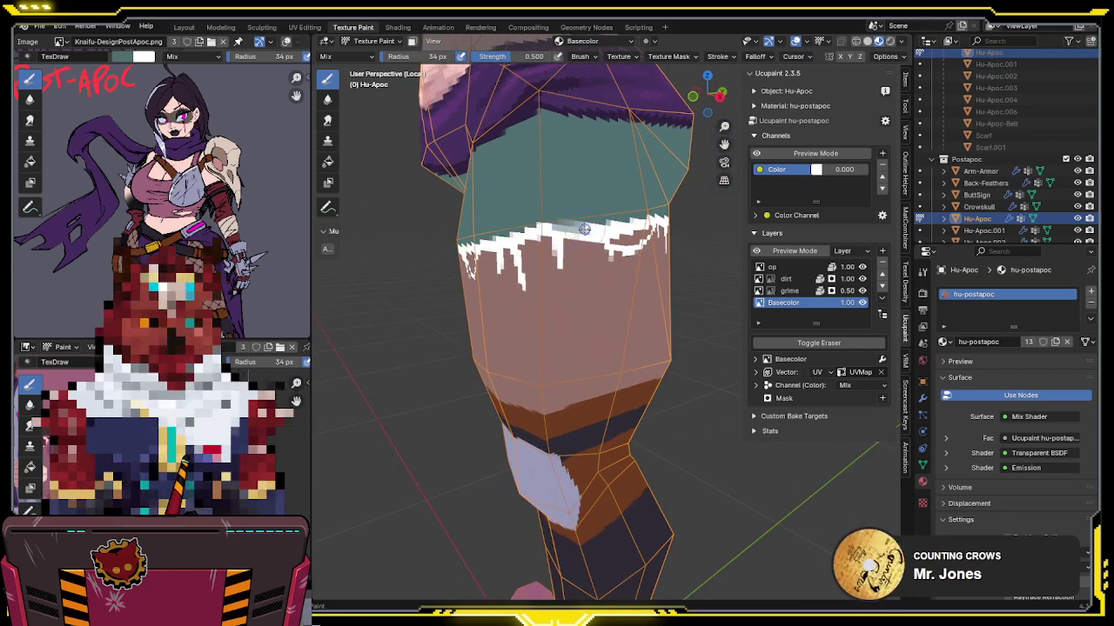
# Step: Soften the white stripe along the fringe with a half-strength stroke
pyautogui.moveTo(598, 224)
pyautogui.mouseDown(button='middle')
pyautogui.moveTo(548, 206)
pyautogui.moveTo(583, 214)
pyautogui.mouseUp(button='middle')
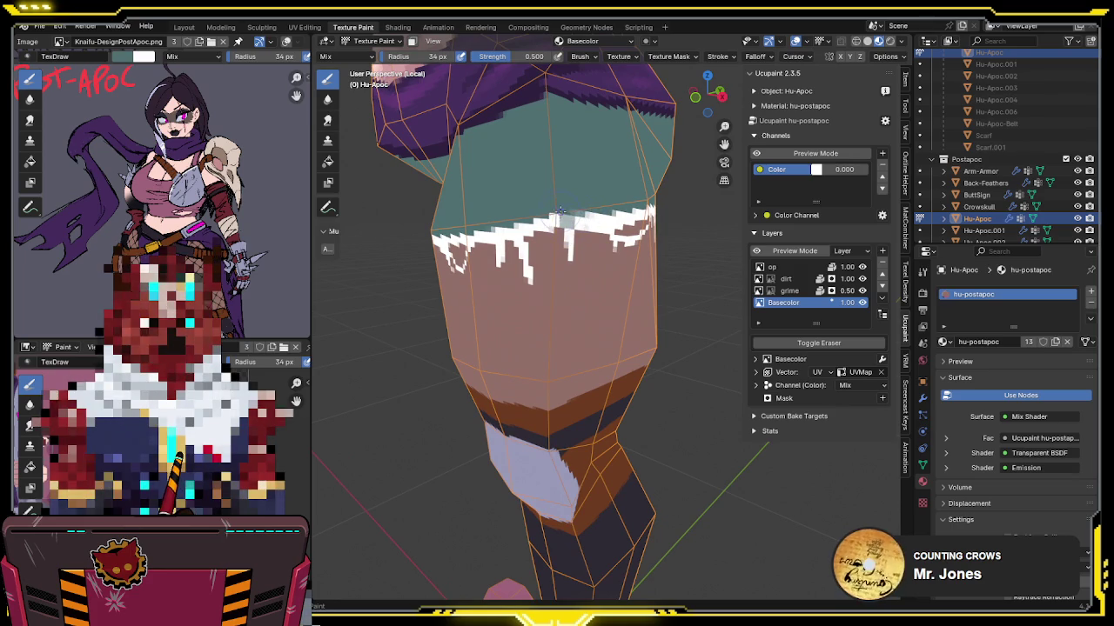
pyautogui.moveTo(548, 219); pyautogui.dragTo(642, 246, button='middle')
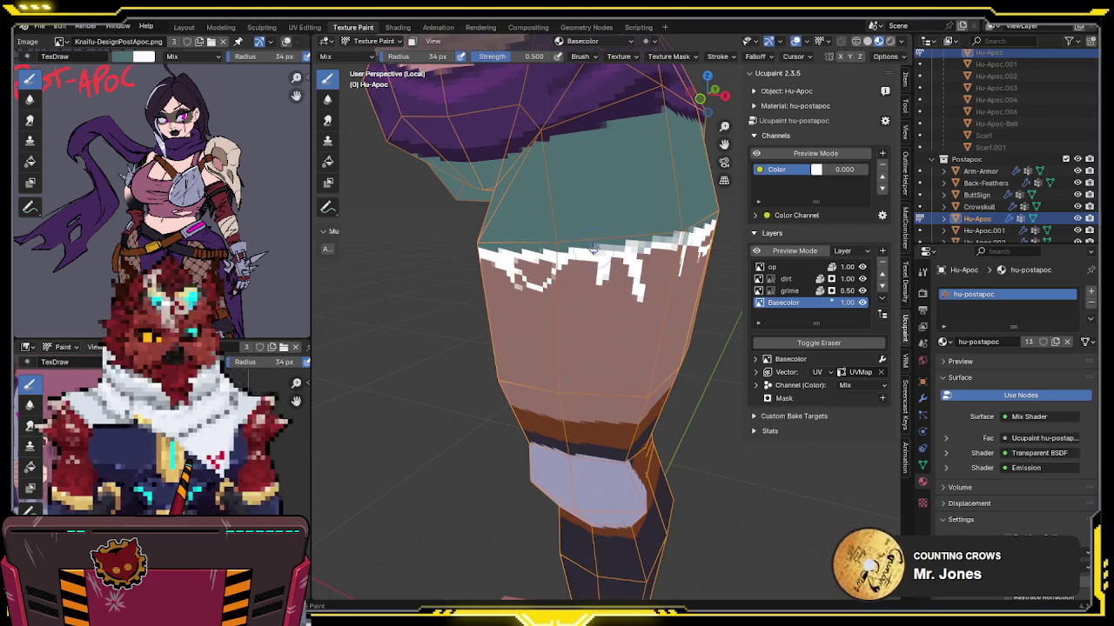
pyautogui.moveTo(566, 250); pyautogui.dragTo(522, 241, button='middle')
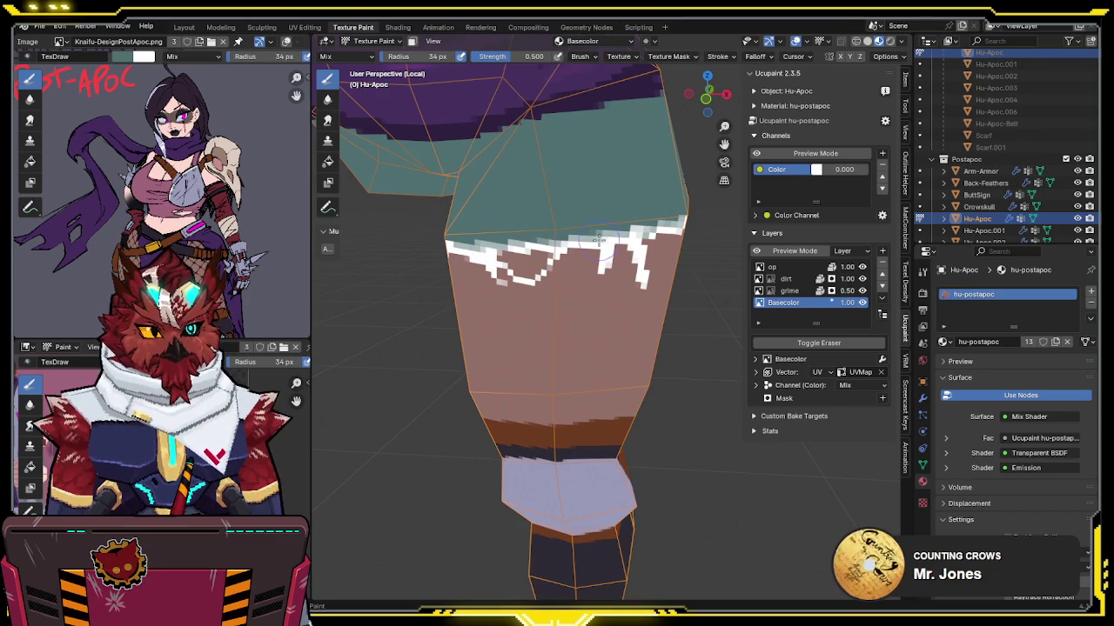
pyautogui.moveTo(617, 237)
pyautogui.mouseDown(button='middle')
pyautogui.moveTo(688, 230)
pyautogui.moveTo(670, 223)
pyautogui.mouseUp(button='middle')
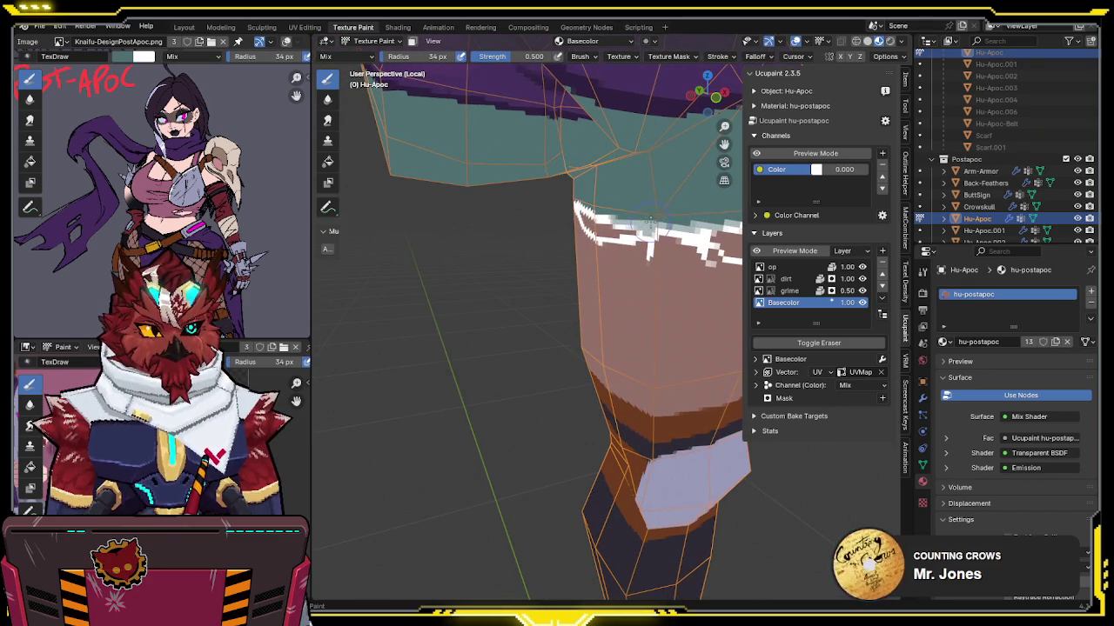
pyautogui.moveTo(669, 206); pyautogui.dragTo(644, 213, button='middle')
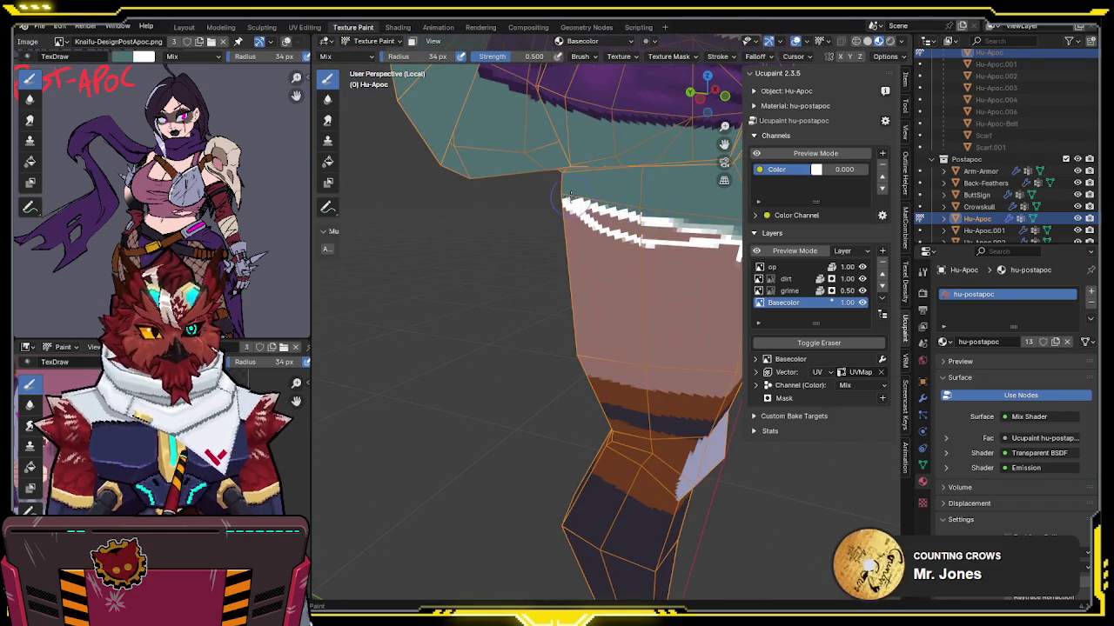
pyautogui.moveTo(636, 217); pyautogui.dragTo(693, 217)
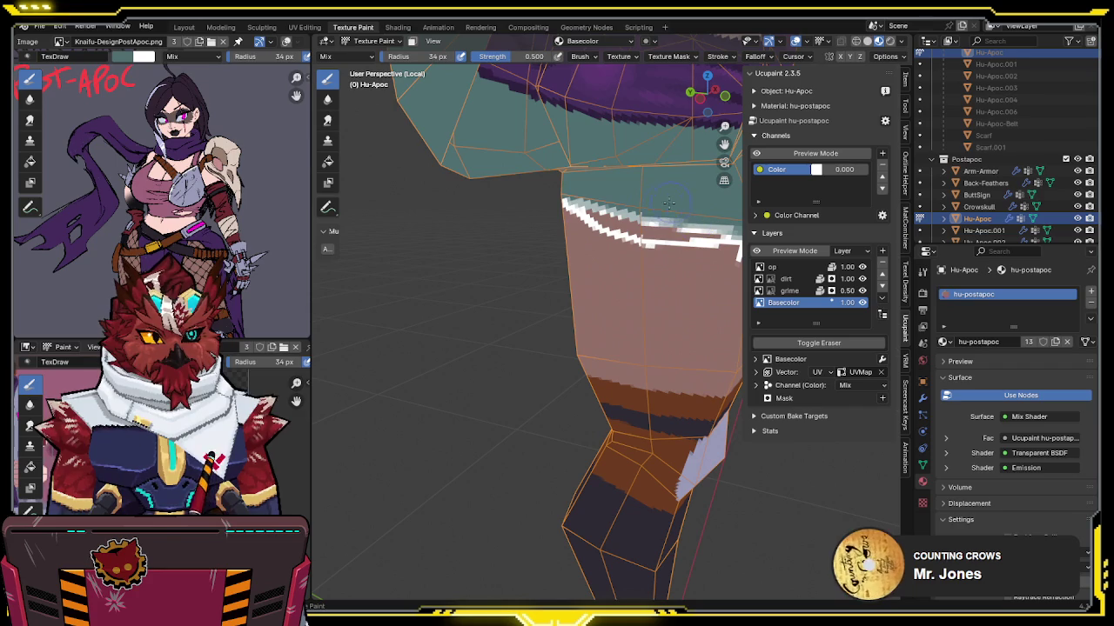
# Step: Paint a pale half-strength stroke down the side of the teal shorts
pyautogui.moveTo(615, 212)
pyautogui.mouseDown(button='middle')
pyautogui.moveTo(648, 207)
pyautogui.moveTo(654, 194)
pyautogui.moveTo(592, 202)
pyautogui.mouseUp(button='middle')
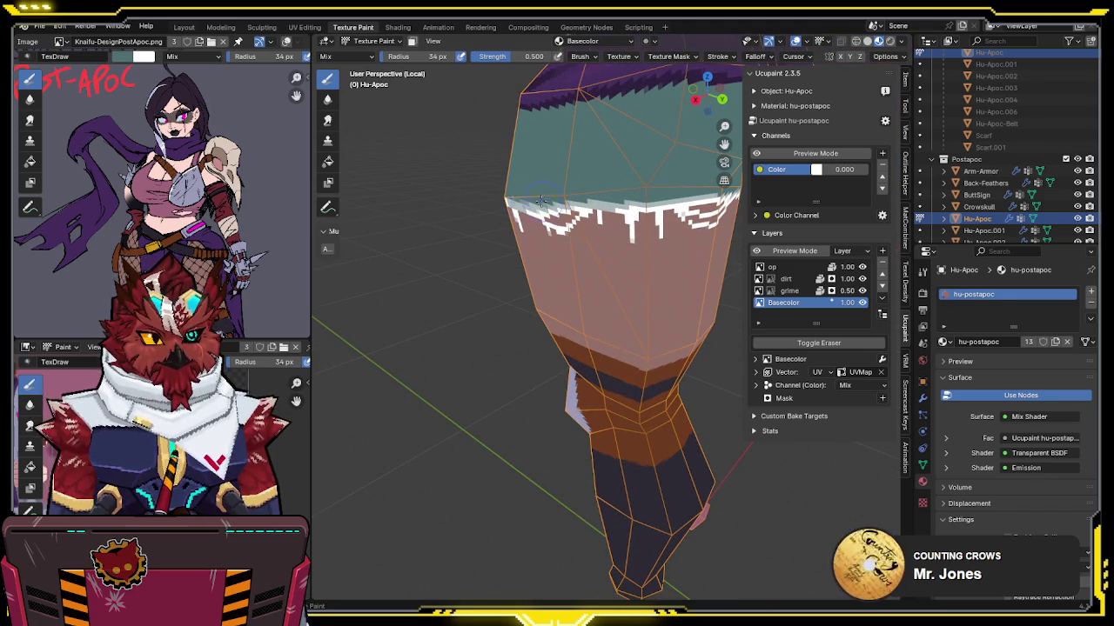
pyautogui.moveTo(628, 193)
pyautogui.mouseDown(button='middle')
pyautogui.moveTo(595, 257)
pyautogui.moveTo(592, 219)
pyautogui.moveTo(620, 231)
pyautogui.moveTo(617, 178)
pyautogui.moveTo(606, 192)
pyautogui.mouseUp(button='middle')
pyautogui.moveTo(599, 157); pyautogui.dragTo(614, 265)
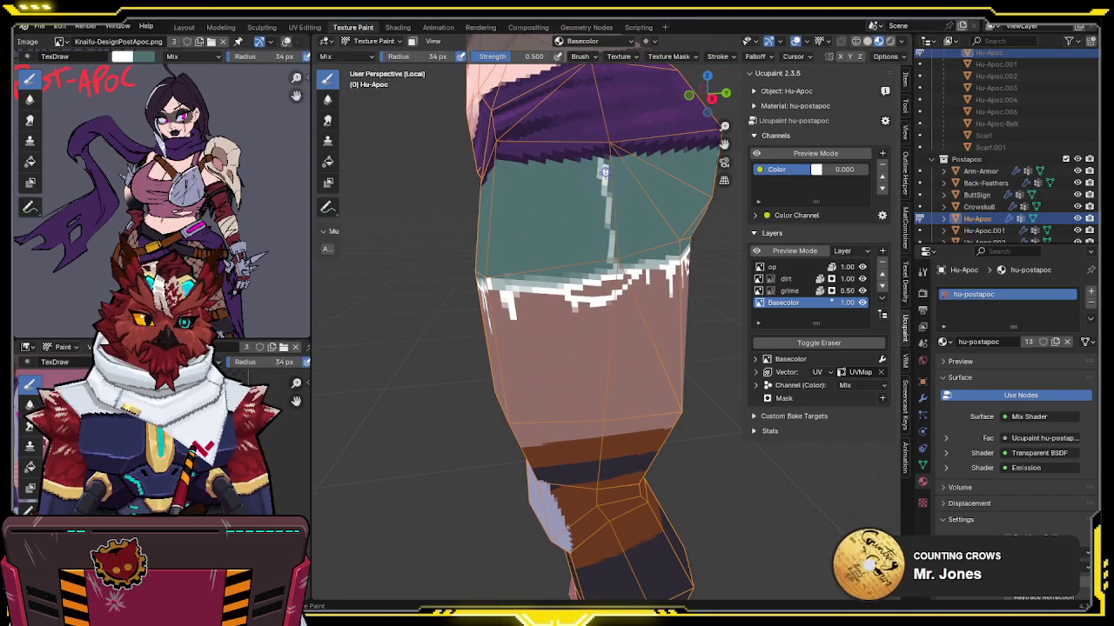
pyautogui.moveTo(612, 212)
pyautogui.mouseDown(button='middle')
pyautogui.moveTo(637, 211)
pyautogui.moveTo(612, 260)
pyautogui.mouseUp(button='middle')
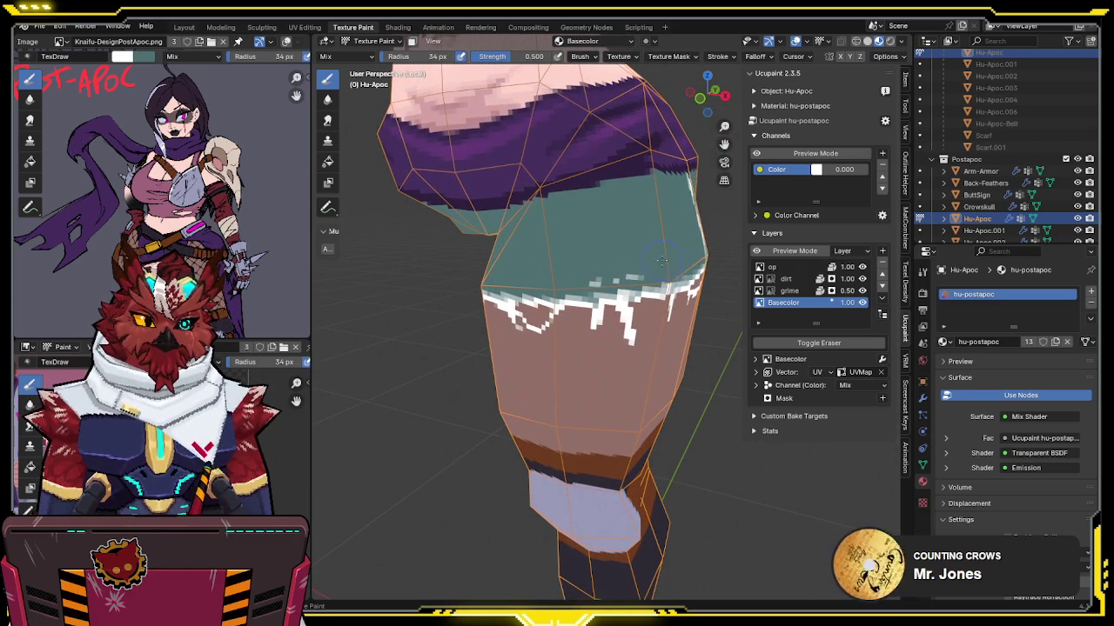
pyautogui.moveTo(658, 254)
pyautogui.mouseDown(button='middle')
pyautogui.moveTo(644, 233)
pyautogui.moveTo(632, 315)
pyautogui.moveTo(606, 269)
pyautogui.mouseUp(button='middle')
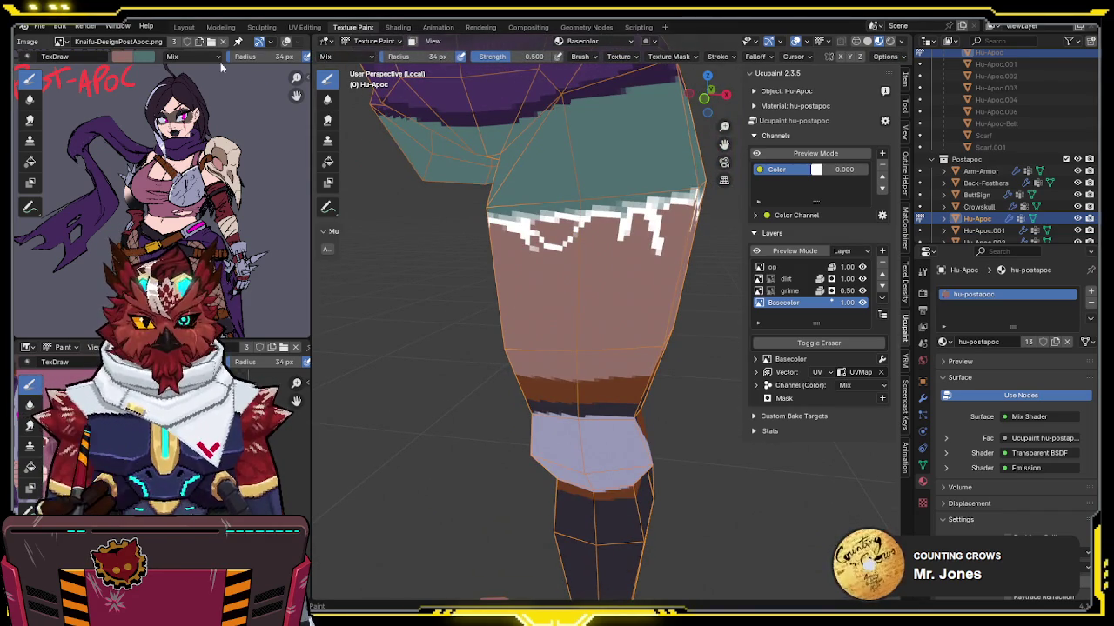
# Step: Darken the brush colour in the picker and dab it over part of the white fringe
pyautogui.click(129, 56)
pyautogui.moveTo(235, 116); pyautogui.dragTo(231, 127)
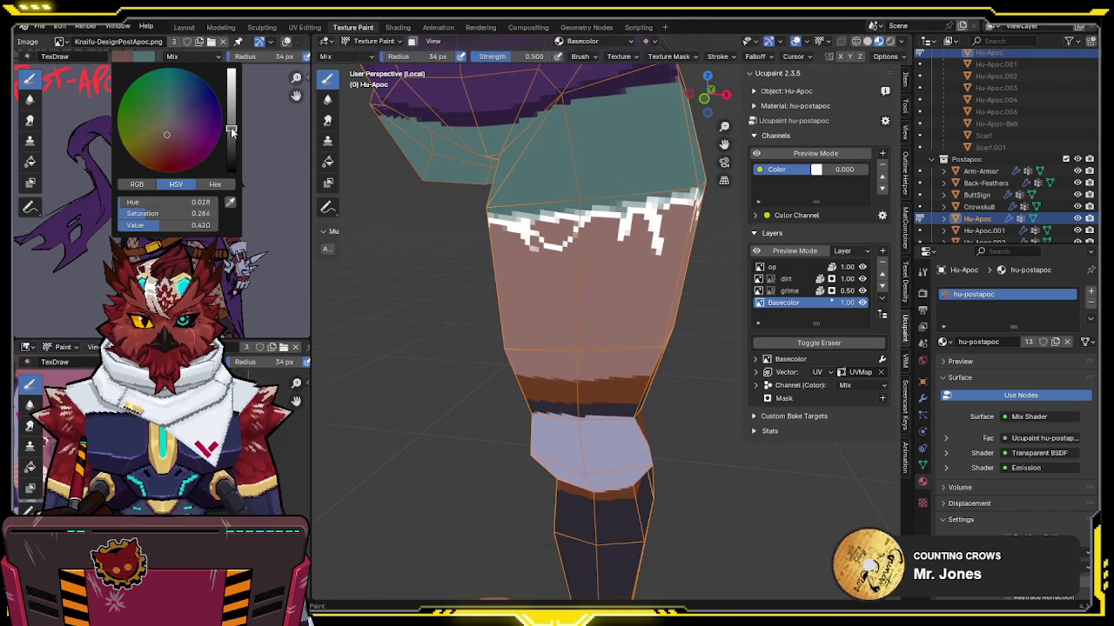
pyautogui.moveTo(552, 226); pyautogui.dragTo(531, 225)
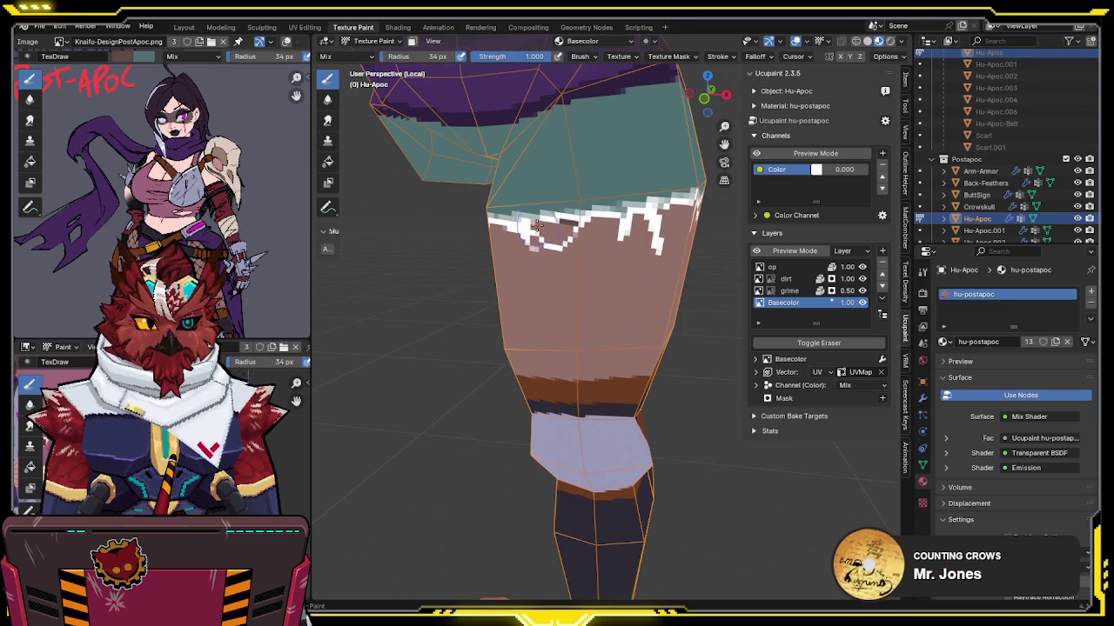
pyautogui.moveTo(568, 224); pyautogui.dragTo(586, 224, button='middle')
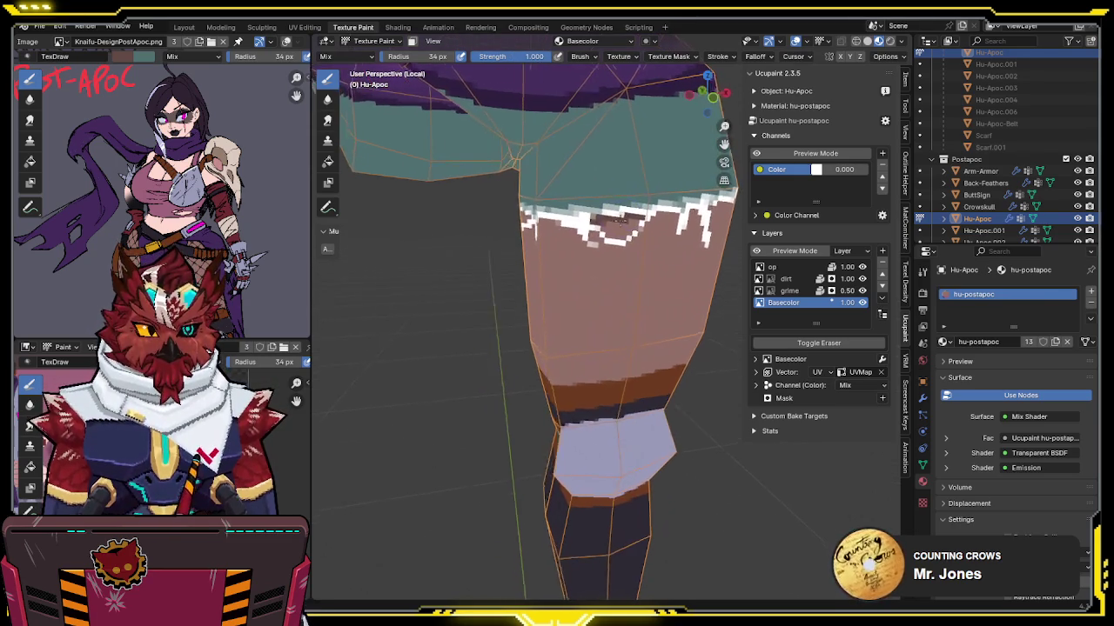
# Step: Paint a dark brown shading stroke down the thigh
pyautogui.moveTo(548, 103); pyautogui.dragTo(645, 209, button='middle')
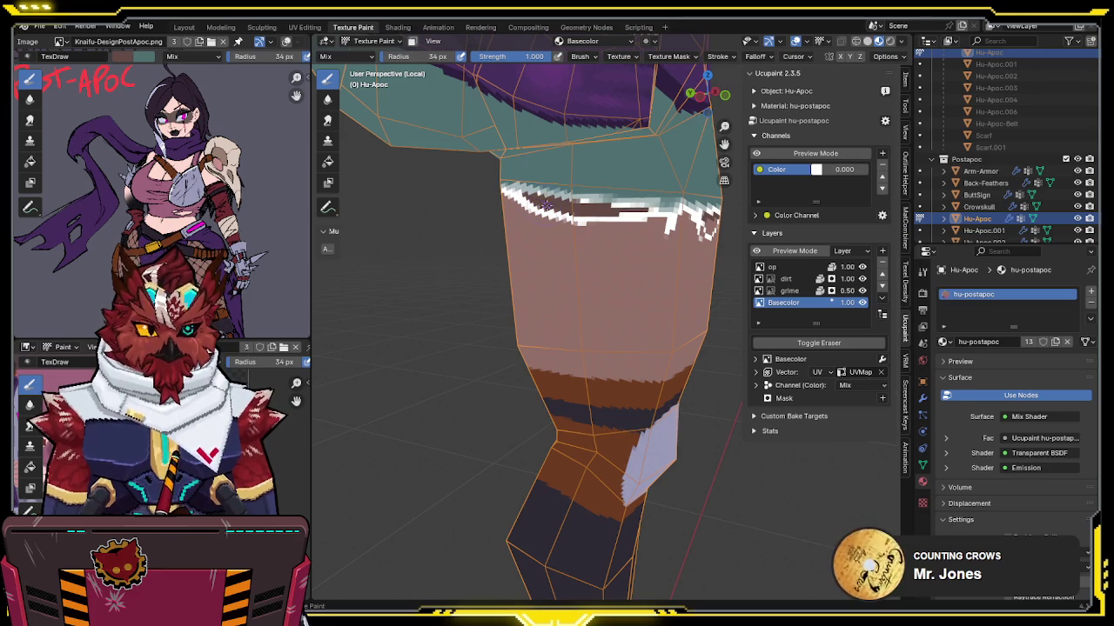
pyautogui.moveTo(581, 207); pyautogui.dragTo(648, 213, button='middle')
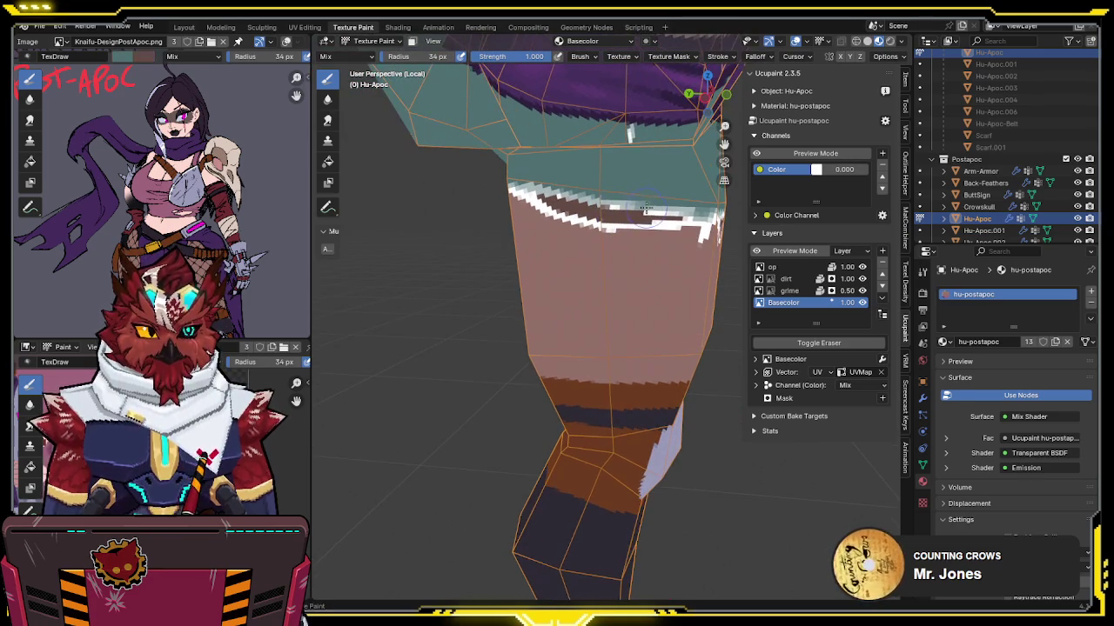
pyautogui.moveTo(659, 208)
pyautogui.mouseDown(button='middle')
pyautogui.moveTo(606, 228)
pyautogui.moveTo(662, 207)
pyautogui.mouseUp(button='middle')
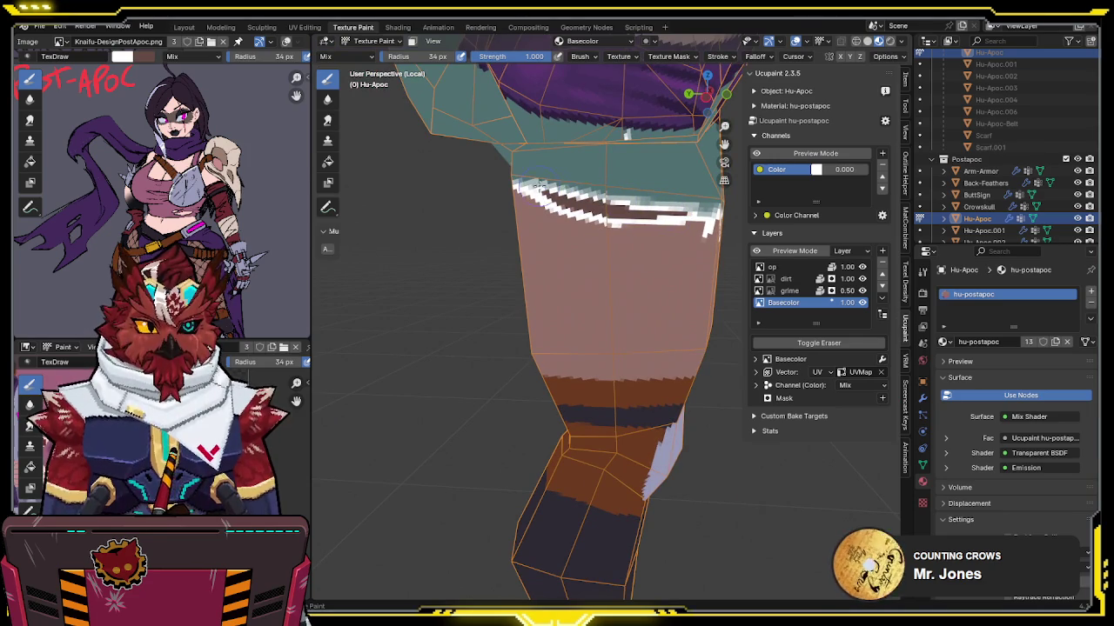
pyautogui.moveTo(592, 220); pyautogui.dragTo(639, 265, button='middle')
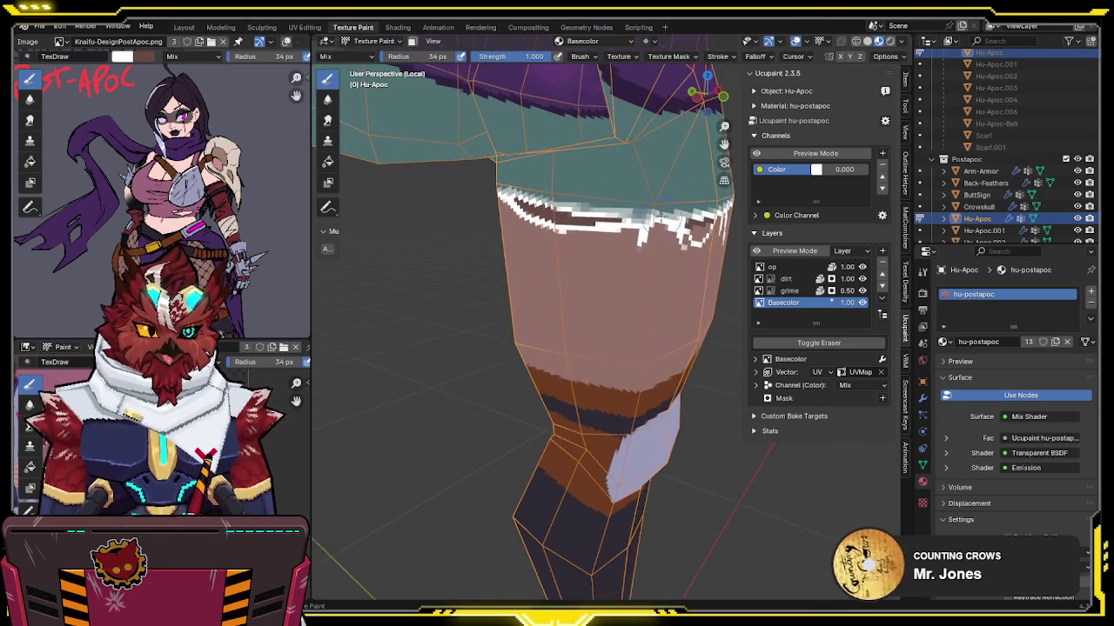
pyautogui.moveTo(639, 275); pyautogui.dragTo(640, 310)
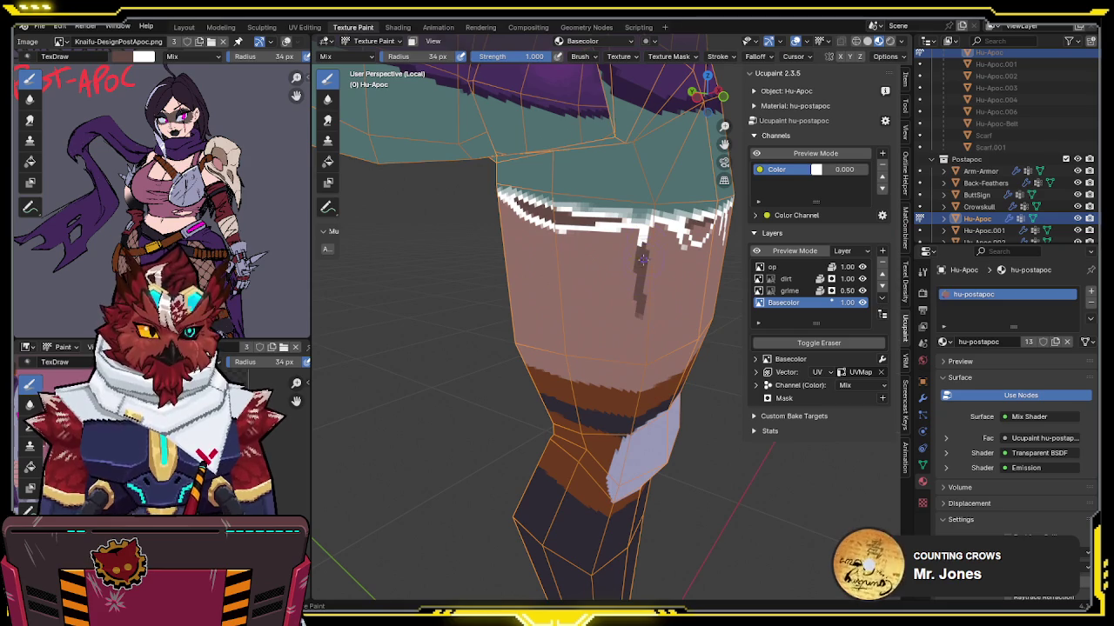
# Step: Extend the dark brown shading down the thigh's right side
pyautogui.moveTo(640, 318); pyautogui.dragTo(648, 274, button='middle')
pyautogui.moveTo(652, 242); pyautogui.dragTo(648, 289)
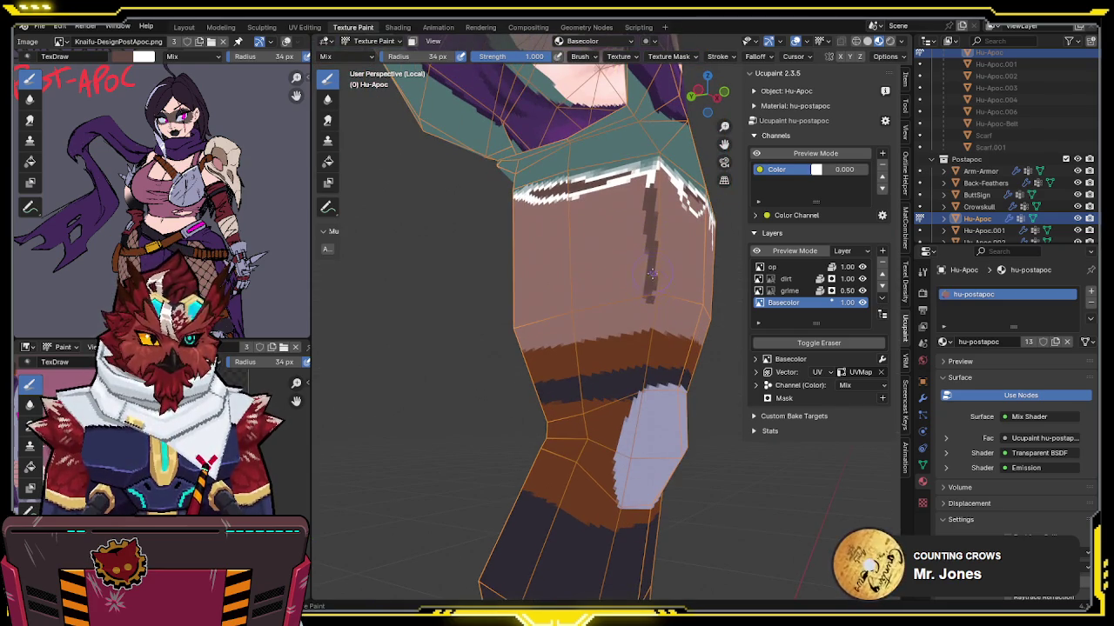
pyautogui.moveTo(647, 325); pyautogui.dragTo(692, 334, button='middle')
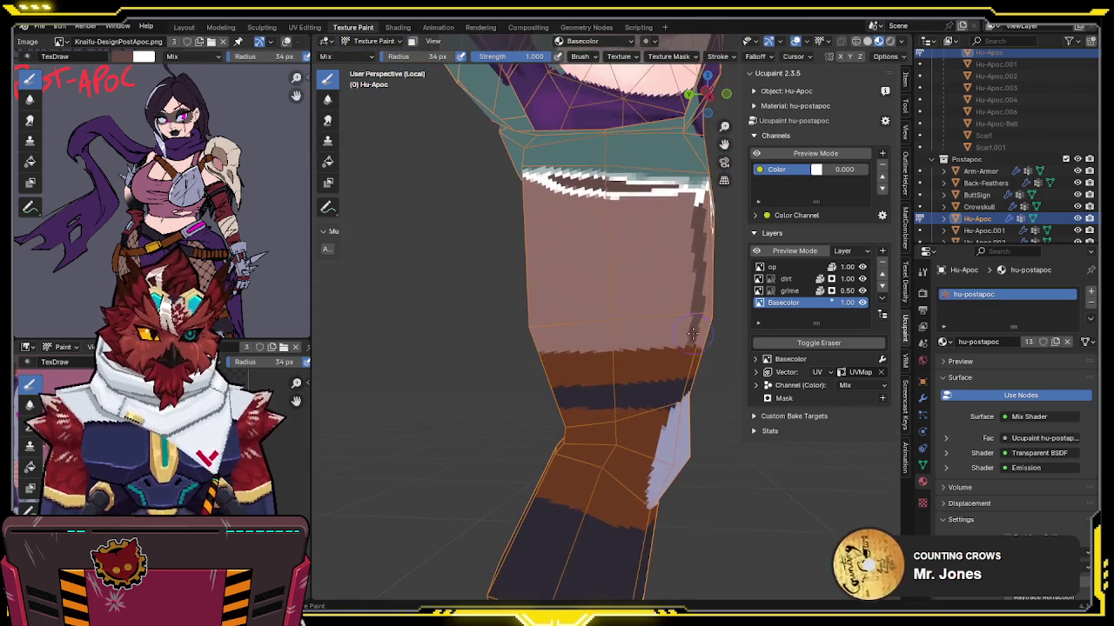
pyautogui.moveTo(692, 341); pyautogui.dragTo(565, 345)
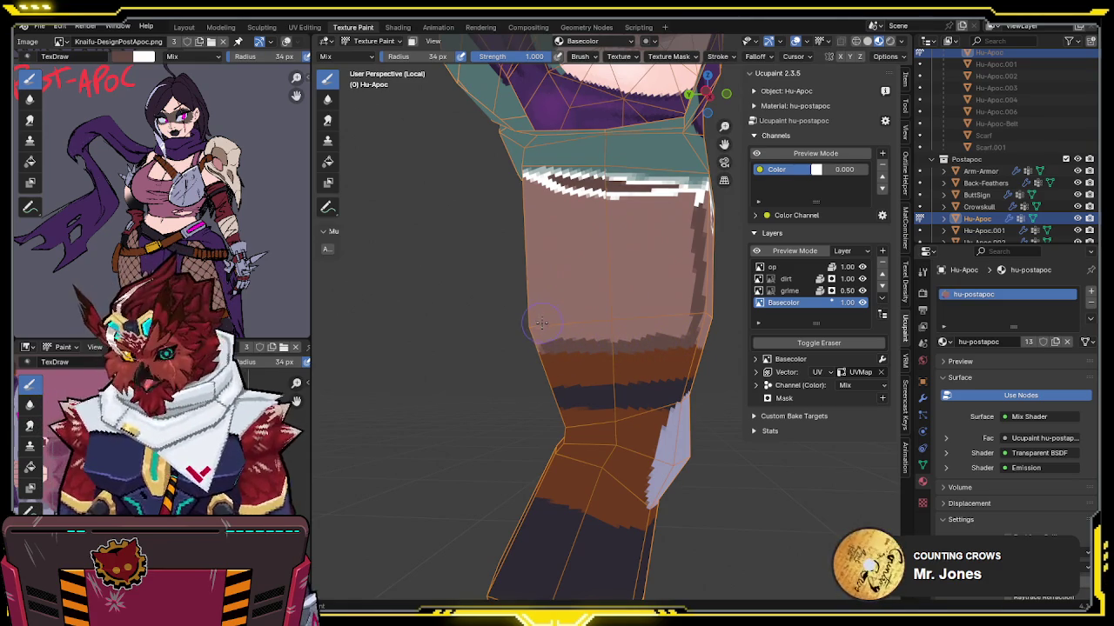
pyautogui.moveTo(541, 323); pyautogui.dragTo(517, 187, button='middle')
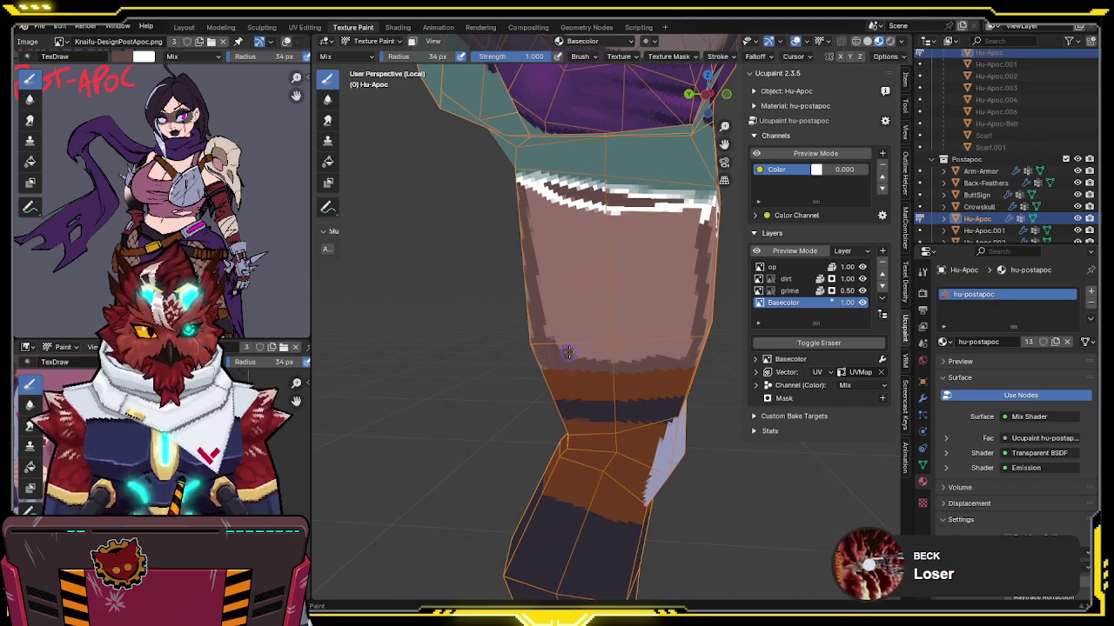
pyautogui.moveTo(644, 354); pyautogui.dragTo(661, 231, button='middle')
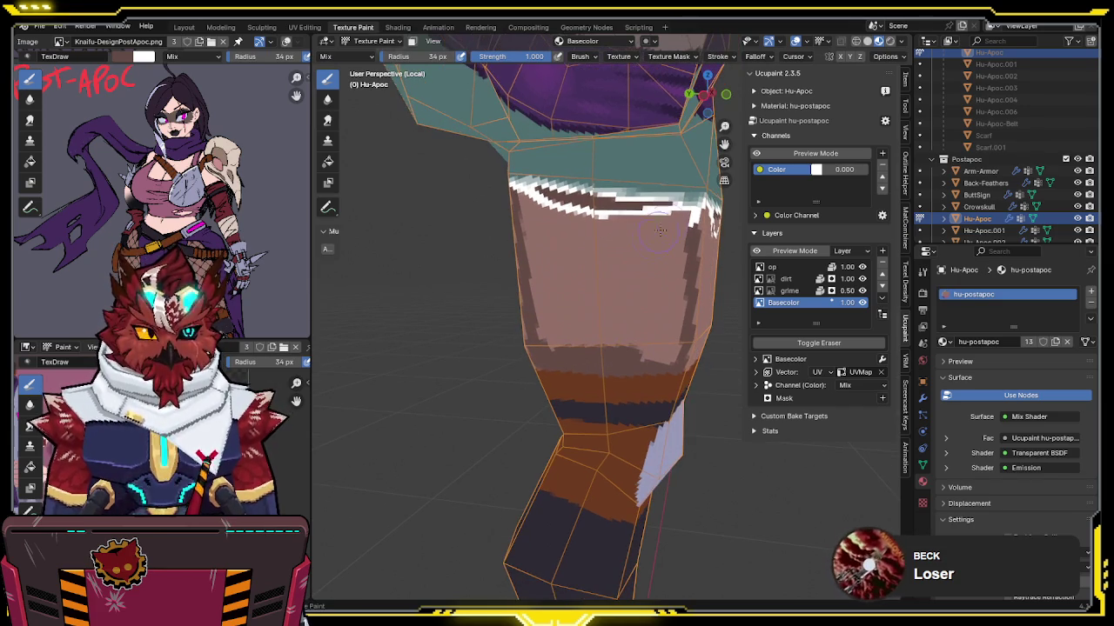
# Step: Hide the wireframe and grid overlays and paint a darker brown stripe down the thigh
pyautogui.hotkey('shift', 'alt', 'z')
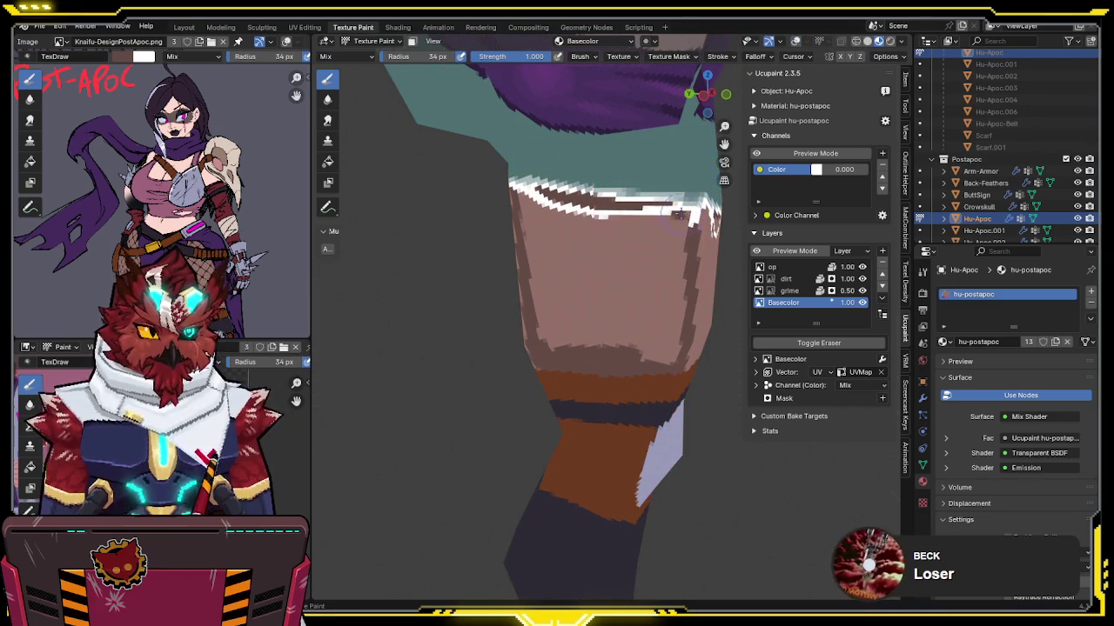
pyautogui.moveTo(619, 192)
pyautogui.mouseDown(button='middle')
pyautogui.moveTo(565, 209)
pyautogui.moveTo(609, 218)
pyautogui.mouseUp(button='middle')
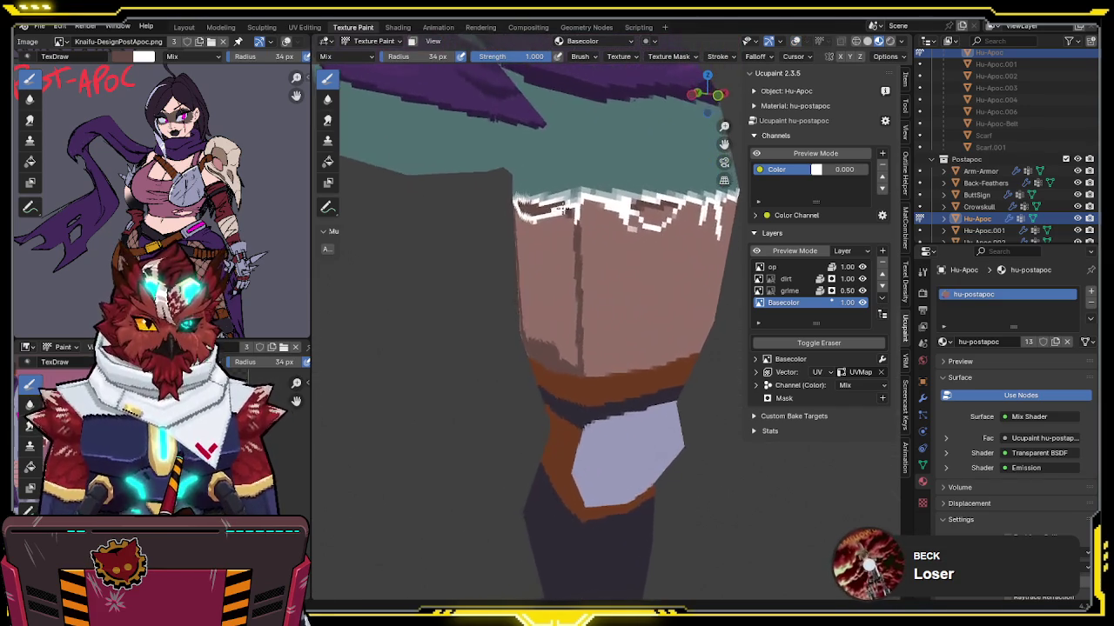
pyautogui.moveTo(726, 216); pyautogui.dragTo(694, 213, button='middle')
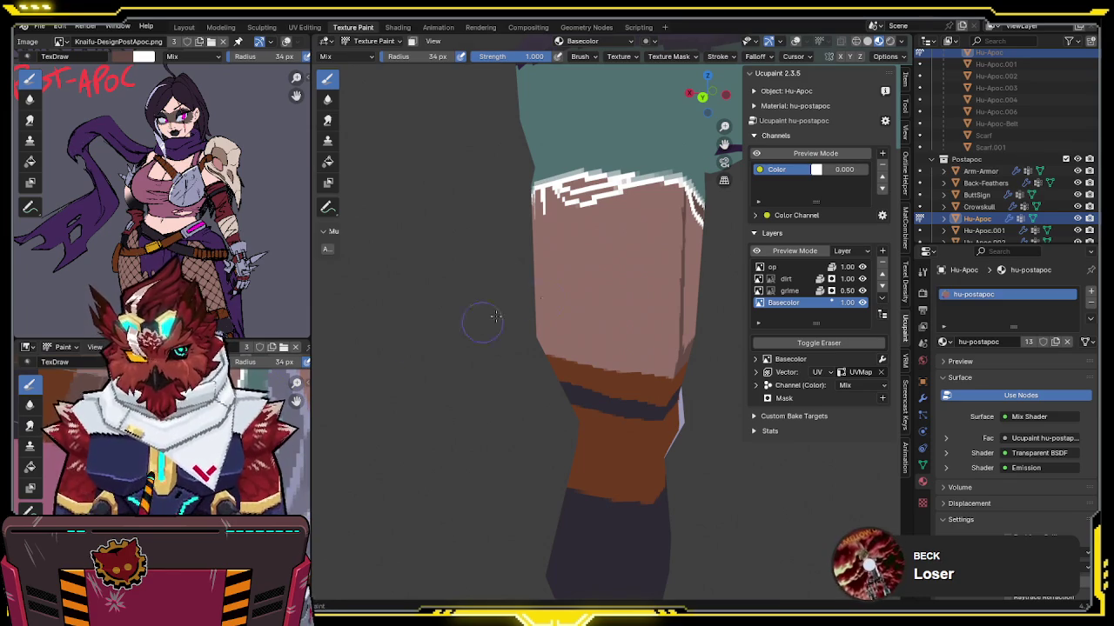
pyautogui.moveTo(480, 398); pyautogui.dragTo(583, 204, button='middle')
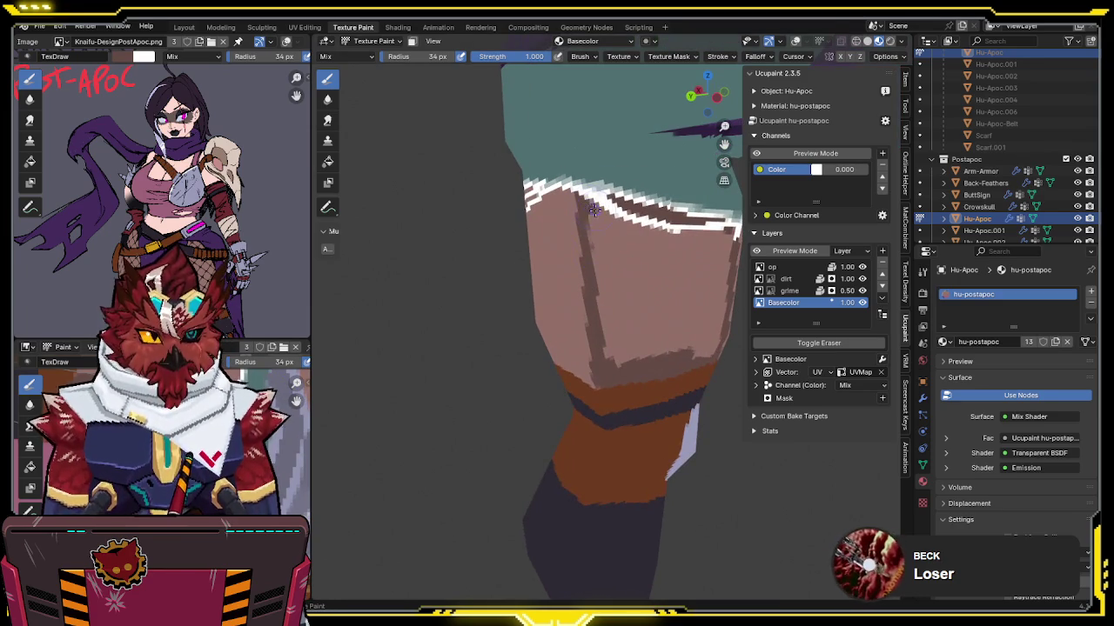
pyautogui.moveTo(590, 206); pyautogui.dragTo(609, 320)
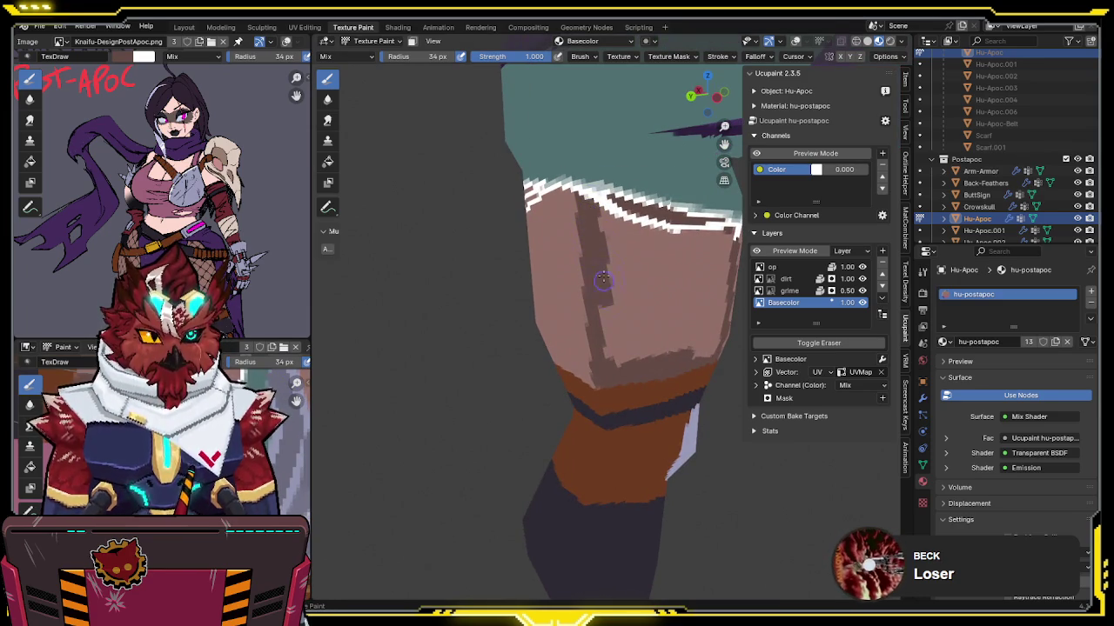
# Step: Paint darker brown along the thigh's right edge and over part of the white fringe
pyautogui.moveTo(609, 320); pyautogui.dragTo(651, 353, button='middle')
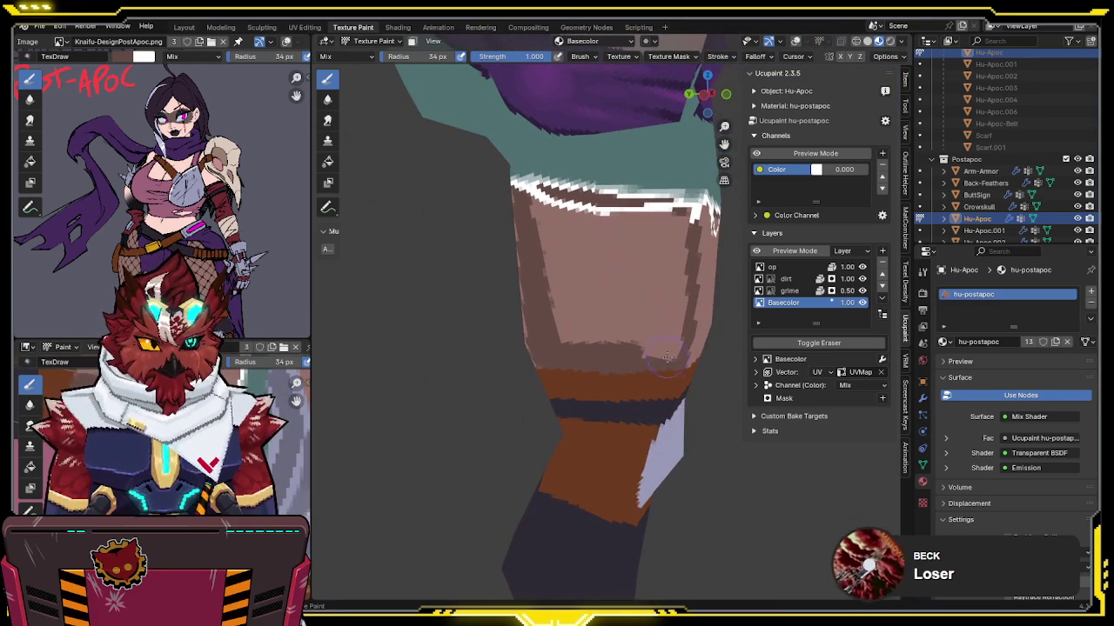
pyautogui.moveTo(652, 352)
pyautogui.mouseDown()
pyautogui.moveTo(687, 209)
pyautogui.moveTo(681, 245)
pyautogui.moveTo(670, 209)
pyautogui.mouseUp()
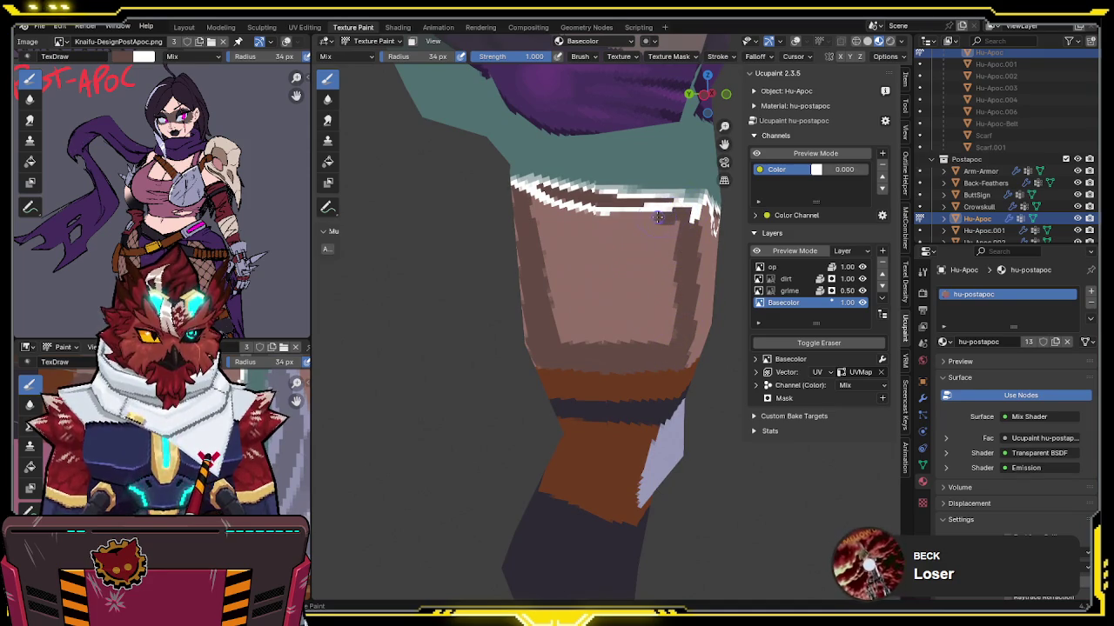
pyautogui.moveTo(671, 212); pyautogui.dragTo(646, 218, button='middle')
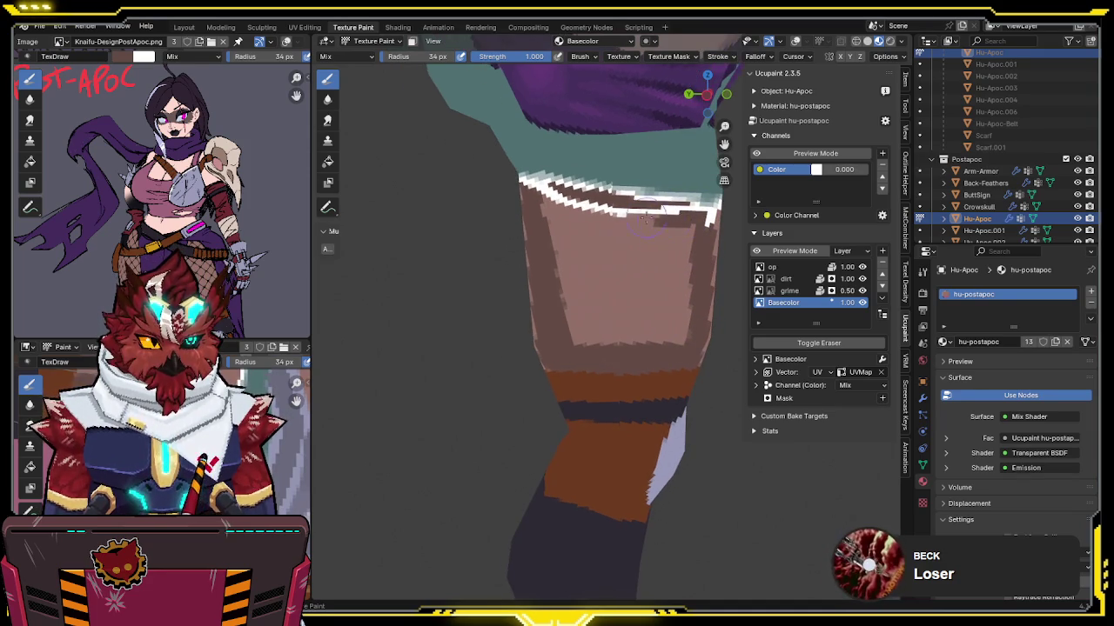
pyautogui.moveTo(650, 221)
pyautogui.mouseDown()
pyautogui.moveTo(600, 221)
pyautogui.moveTo(540, 199)
pyautogui.moveTo(583, 296)
pyautogui.moveTo(617, 339)
pyautogui.moveTo(649, 331)
pyautogui.mouseUp()
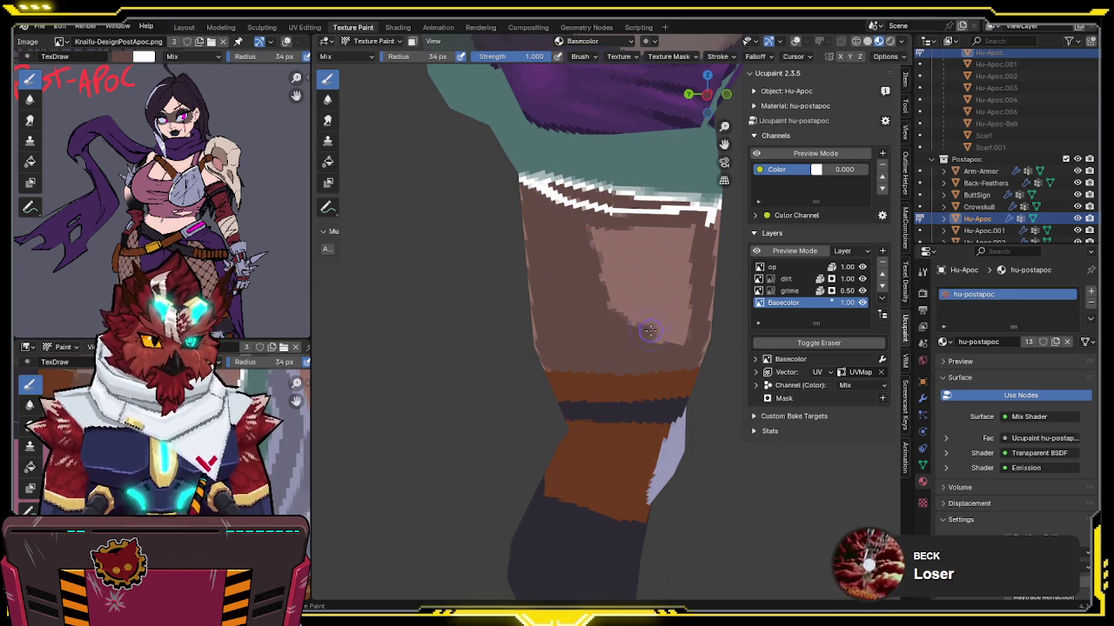
# Step: Deepen the upper thigh with more brown shading
pyautogui.moveTo(660, 346); pyautogui.dragTo(625, 348, button='middle')
pyautogui.moveTo(620, 328)
pyautogui.mouseDown()
pyautogui.moveTo(632, 254)
pyautogui.moveTo(542, 251)
pyautogui.moveTo(599, 268)
pyautogui.moveTo(616, 308)
pyautogui.mouseUp()
pyautogui.moveTo(619, 304)
pyautogui.mouseDown(button='middle')
pyautogui.moveTo(579, 281)
pyautogui.moveTo(629, 216)
pyautogui.moveTo(611, 250)
pyautogui.mouseUp(button='middle')
pyautogui.scroll(2, 580, 281)
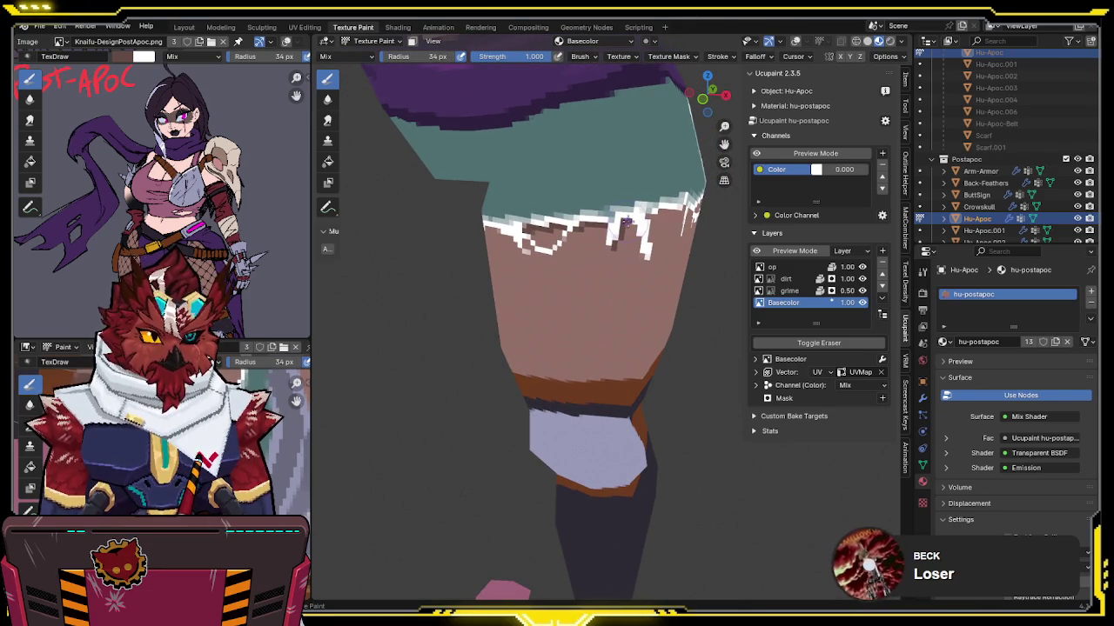
pyautogui.moveTo(641, 233)
pyautogui.mouseDown(button='middle')
pyautogui.moveTo(592, 220)
pyautogui.moveTo(588, 233)
pyautogui.moveTo(612, 228)
pyautogui.mouseUp(button='middle')
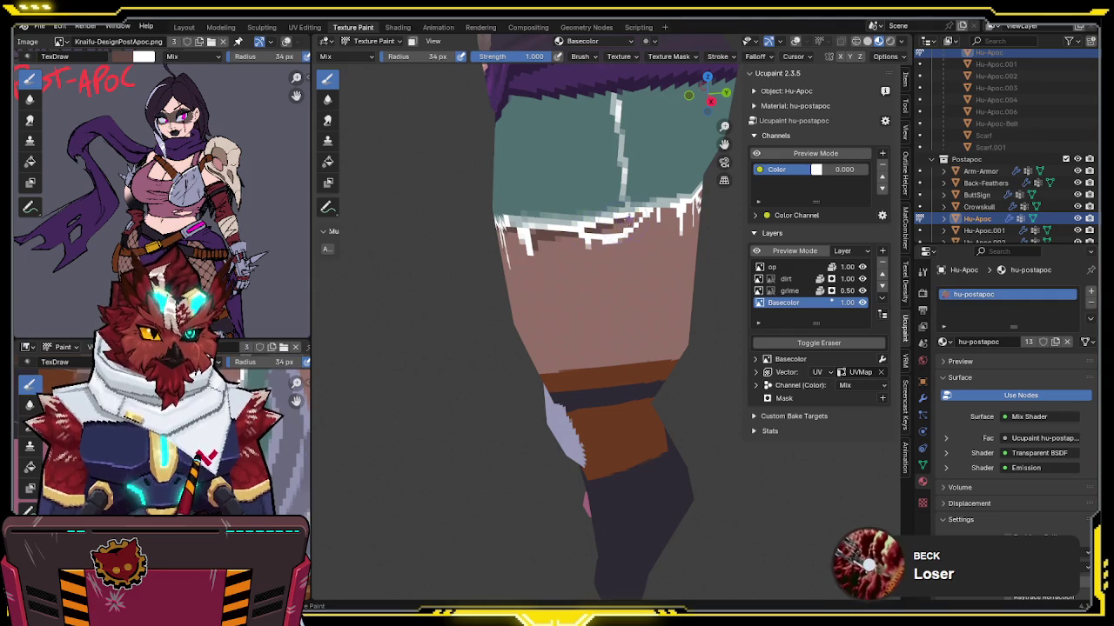
# Step: Orbit around the leg, head and hair band to inspect the frayed shorts hem
pyautogui.moveTo(636, 213)
pyautogui.mouseDown(button='middle')
pyautogui.moveTo(593, 213)
pyautogui.moveTo(617, 207)
pyautogui.mouseUp(button='middle')
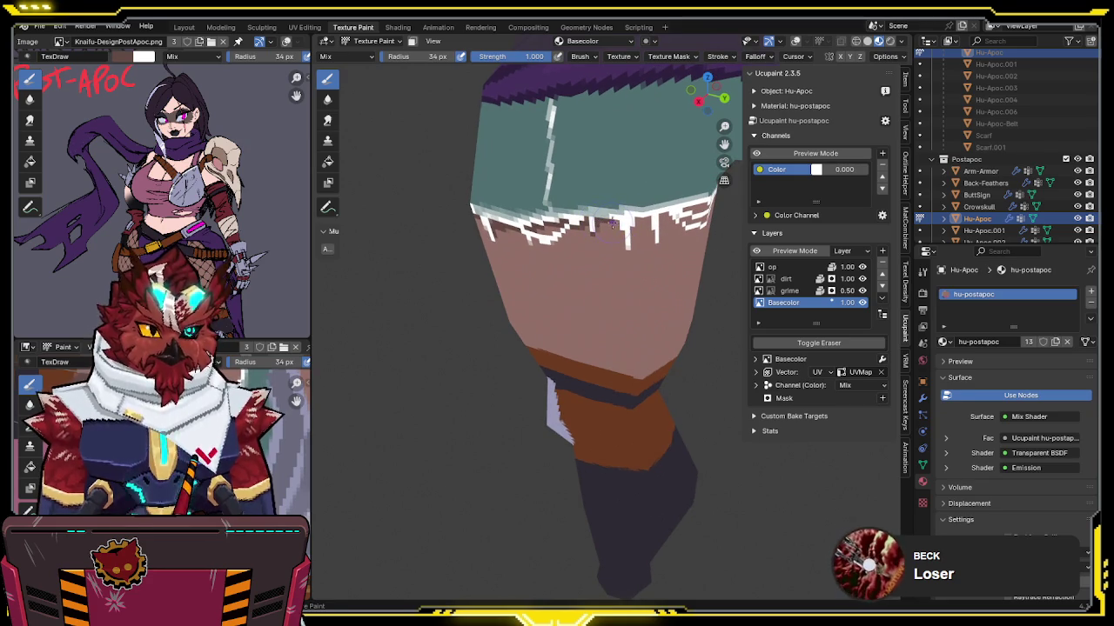
pyautogui.moveTo(613, 224)
pyautogui.mouseDown(button='middle')
pyautogui.moveTo(612, 209)
pyautogui.moveTo(596, 230)
pyautogui.mouseUp(button='middle')
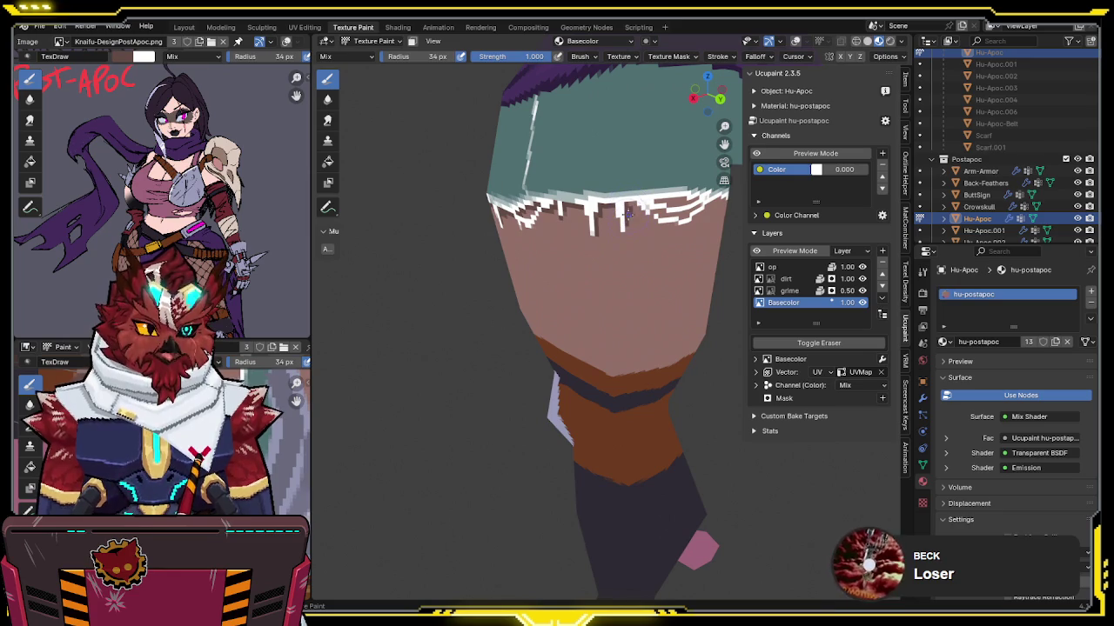
pyautogui.moveTo(636, 205); pyautogui.dragTo(654, 203, button='middle')
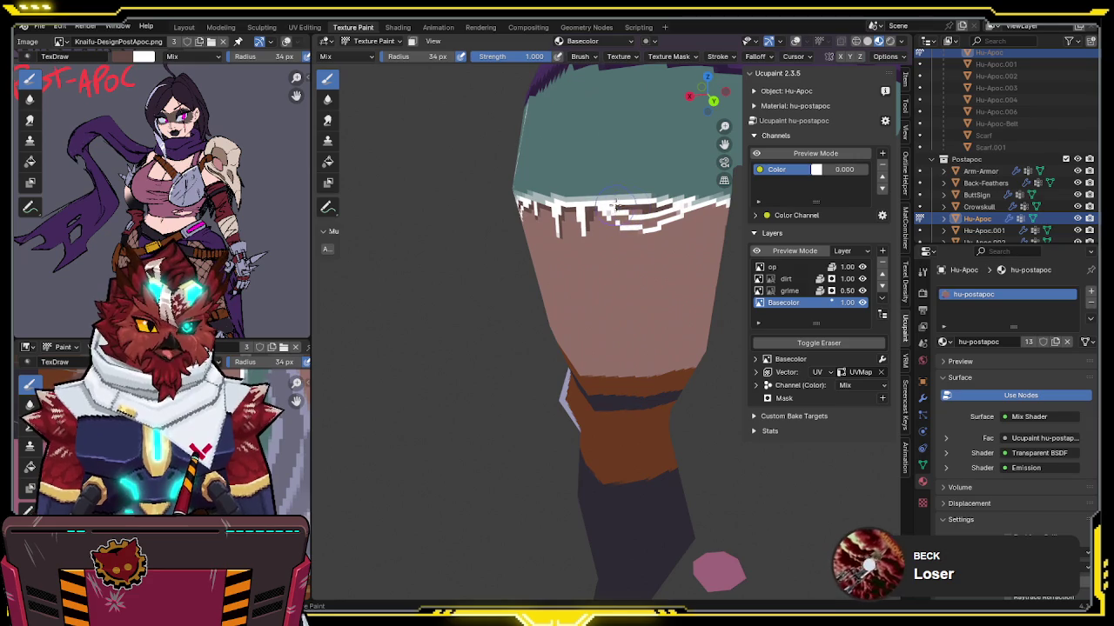
pyautogui.moveTo(612, 202); pyautogui.dragTo(608, 212, button='middle')
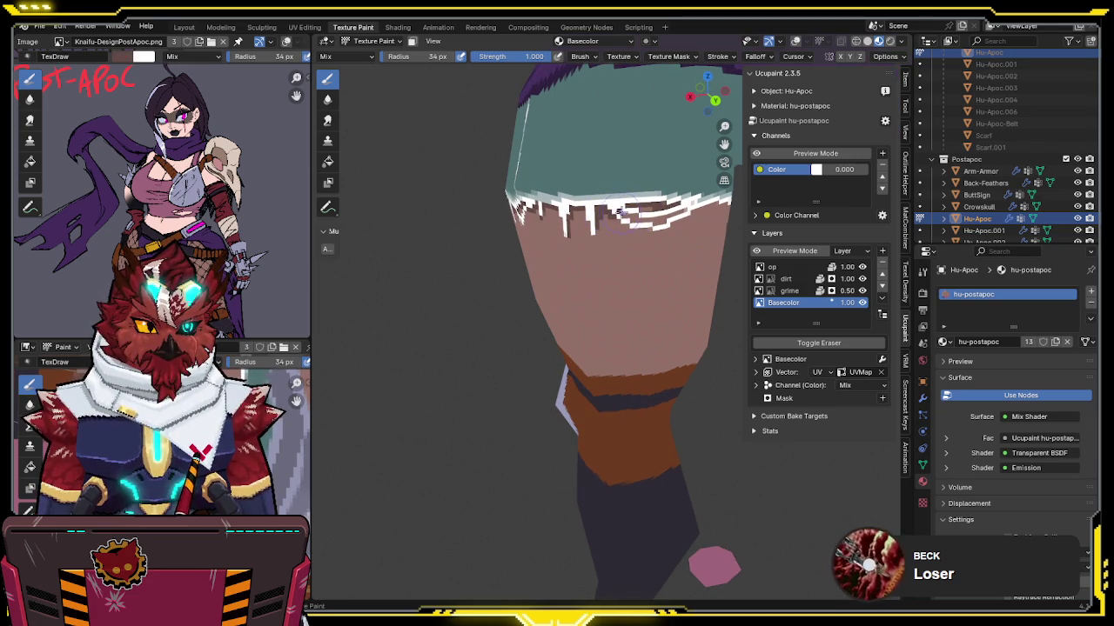
pyautogui.moveTo(640, 213); pyautogui.dragTo(667, 222, button='middle')
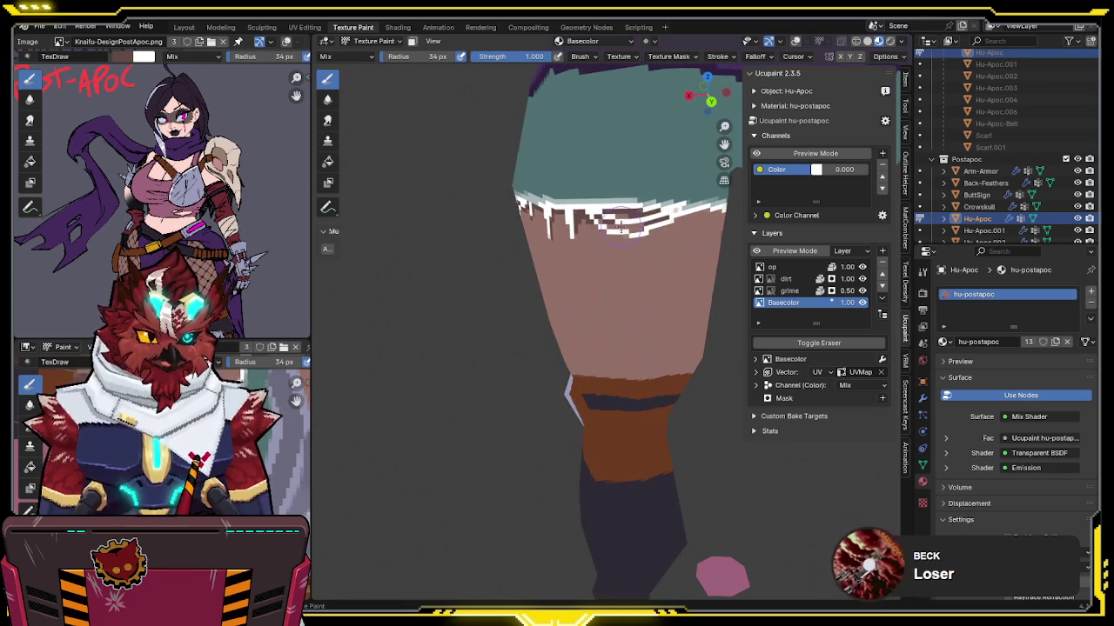
pyautogui.moveTo(691, 222); pyautogui.dragTo(611, 204, button='middle')
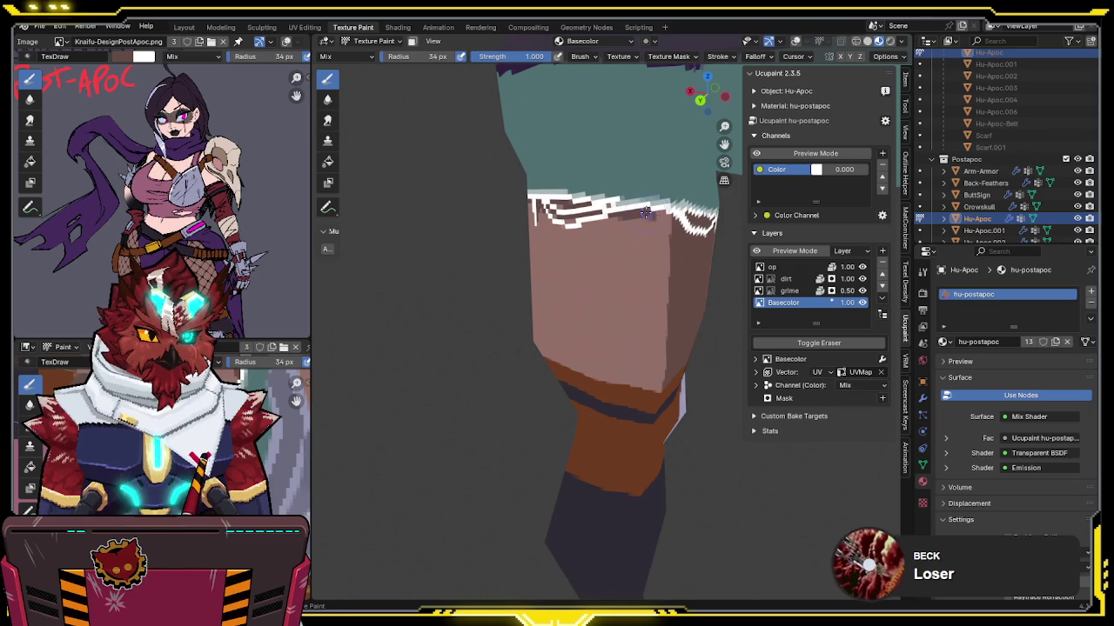
pyautogui.moveTo(668, 220)
pyautogui.mouseDown(button='middle')
pyautogui.moveTo(655, 227)
pyautogui.moveTo(668, 237)
pyautogui.moveTo(647, 247)
pyautogui.mouseUp(button='middle')
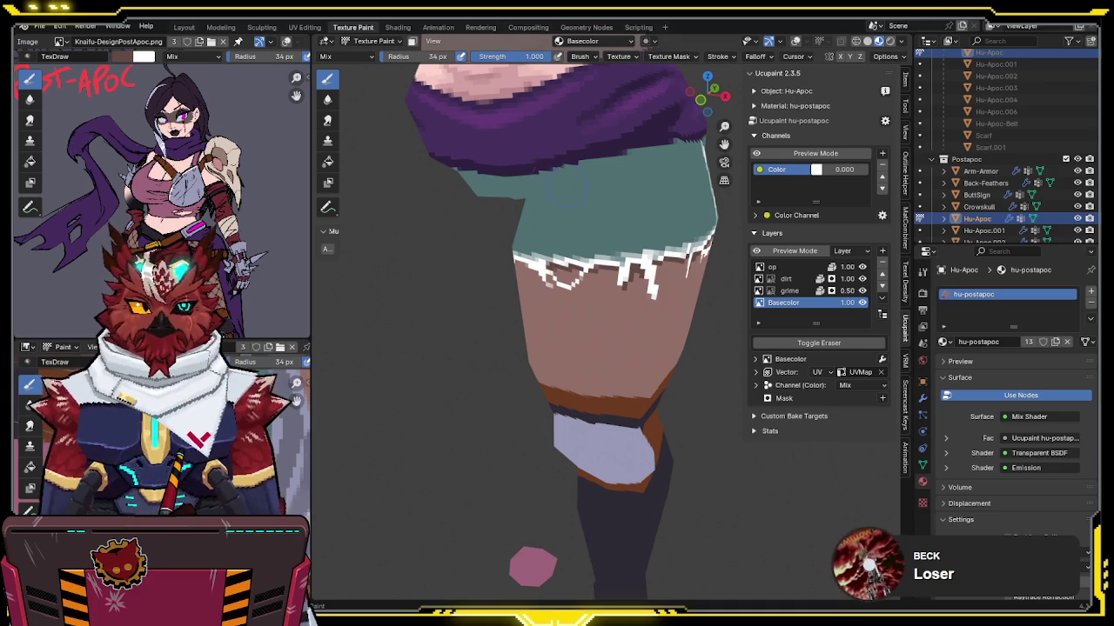
pyautogui.moveTo(511, 165); pyautogui.dragTo(511, 166, button='middle')
# Step: Paint a pink streak across the teal shorts, softening it at 0.5 brush strength
pyautogui.moveTo(699, 331)
pyautogui.mouseDown(button='middle')
pyautogui.moveTo(604, 299)
pyautogui.moveTo(614, 274)
pyautogui.moveTo(601, 200)
pyautogui.moveTo(586, 248)
pyautogui.moveTo(554, 235)
pyautogui.mouseUp(button='middle')
pyautogui.moveTo(537, 233); pyautogui.dragTo(609, 207)
pyautogui.moveTo(609, 207); pyautogui.dragTo(574, 256, button='middle')
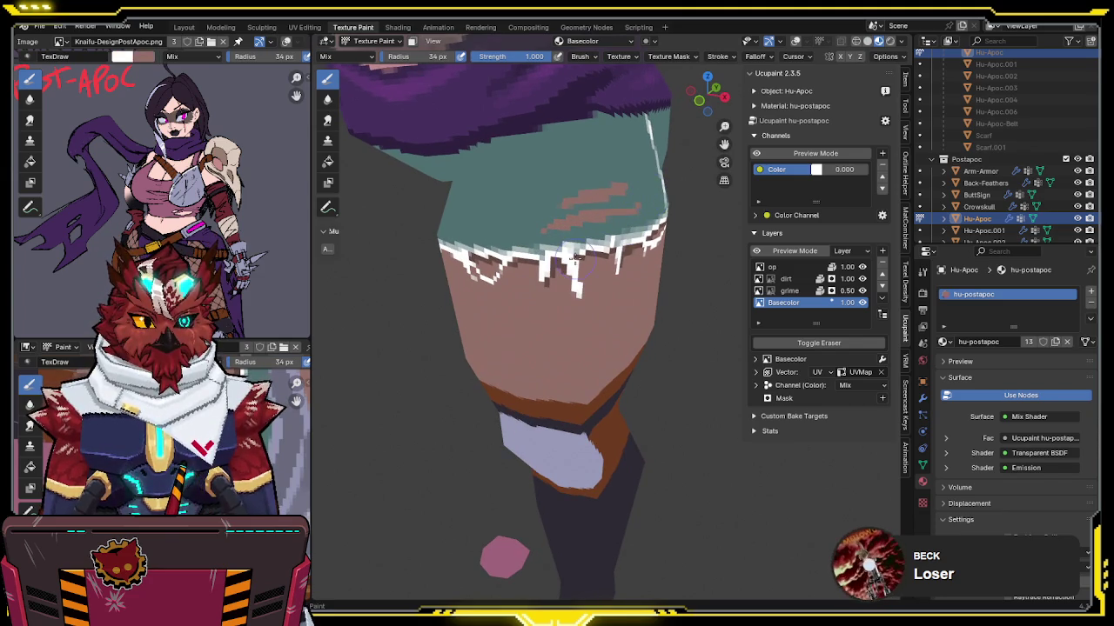
pyautogui.click(522, 56)
pyautogui.write('0.5')
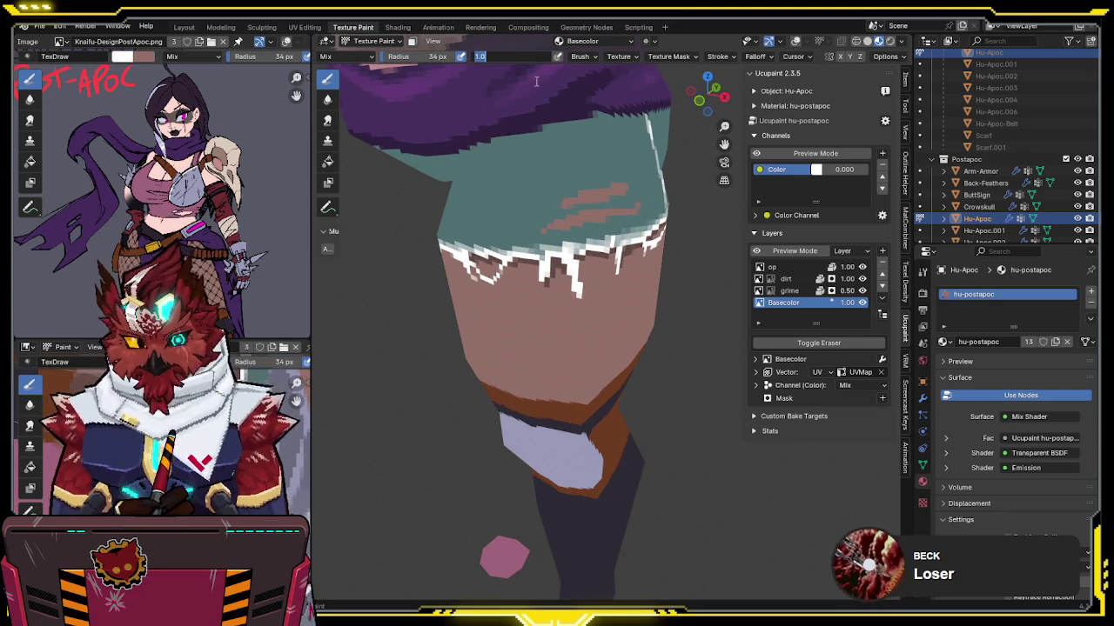
pyautogui.press('Return')
pyautogui.moveTo(548, 229); pyautogui.dragTo(631, 211)
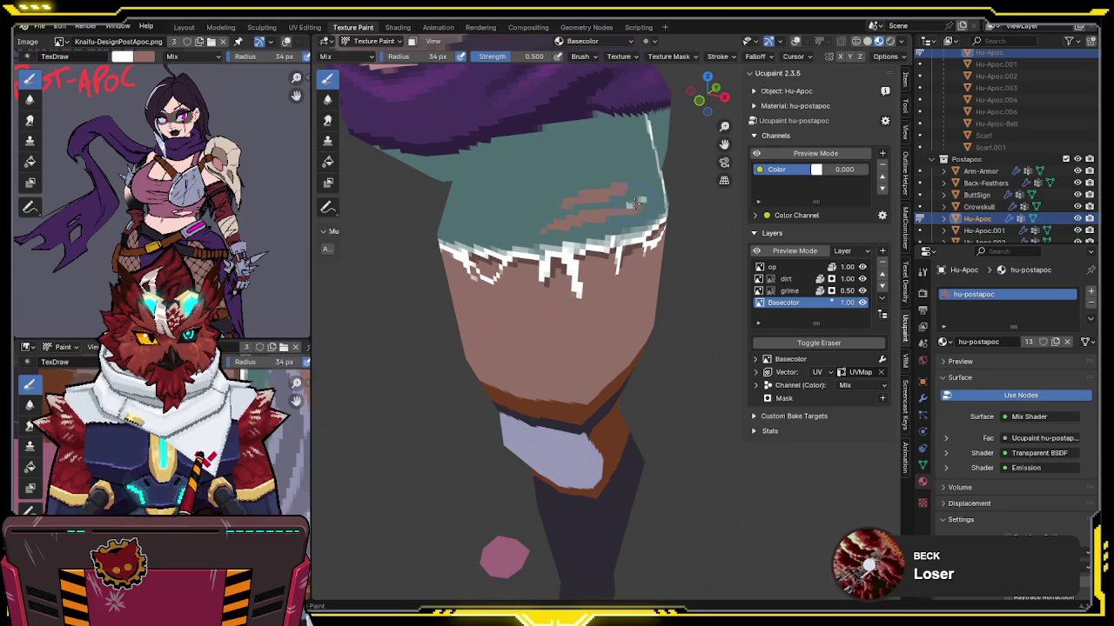
# Step: Edge the pink tear with white frayed strokes on both sides
pyautogui.moveTo(564, 207); pyautogui.dragTo(626, 203)
pyautogui.moveTo(631, 199); pyautogui.dragTo(623, 202, button='middle')
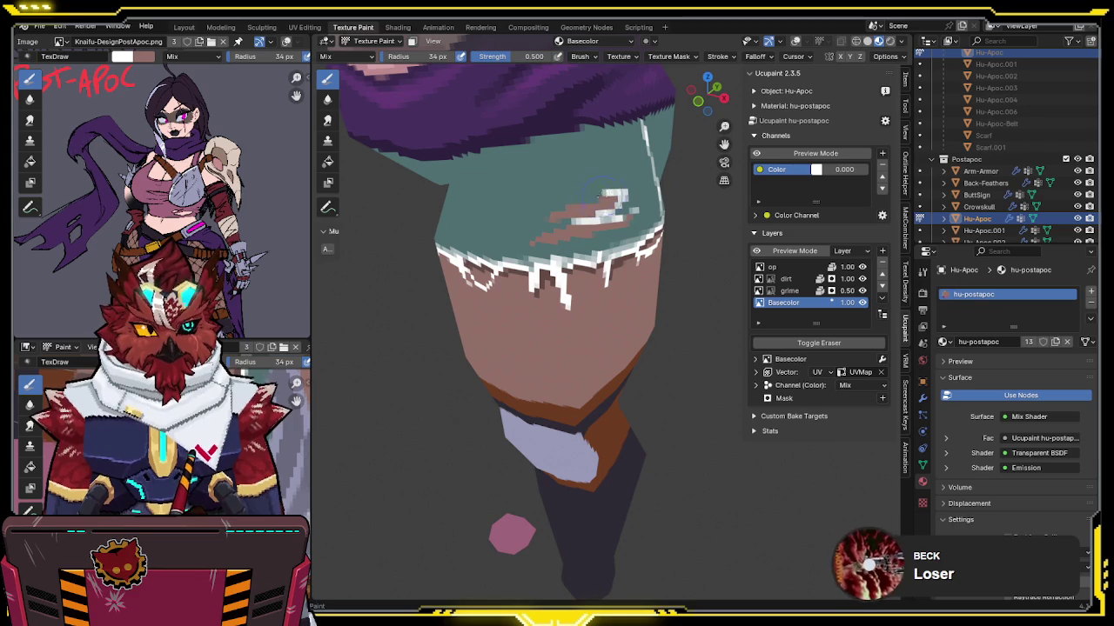
pyautogui.moveTo(578, 201); pyautogui.dragTo(590, 219, button='middle')
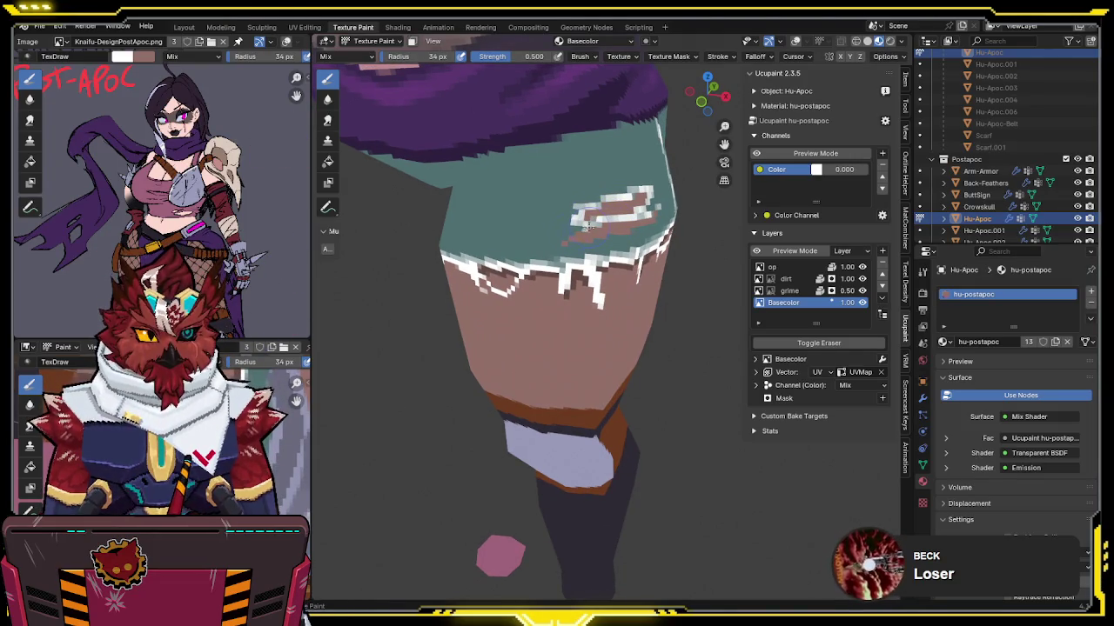
pyautogui.moveTo(574, 229); pyautogui.dragTo(557, 242)
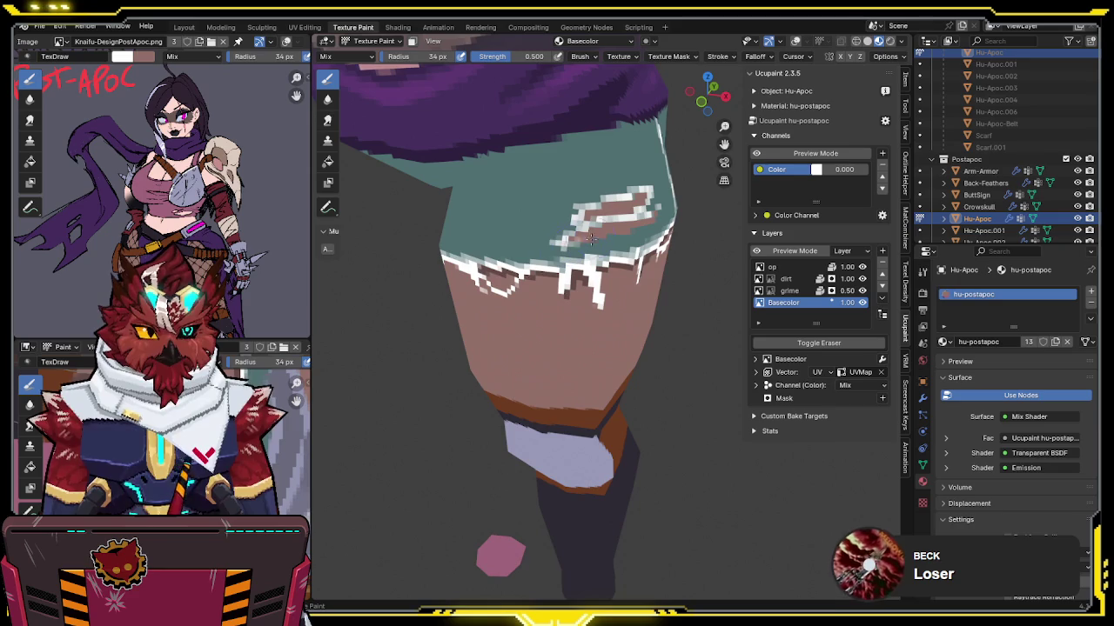
pyautogui.moveTo(646, 228); pyautogui.dragTo(633, 228, button='middle')
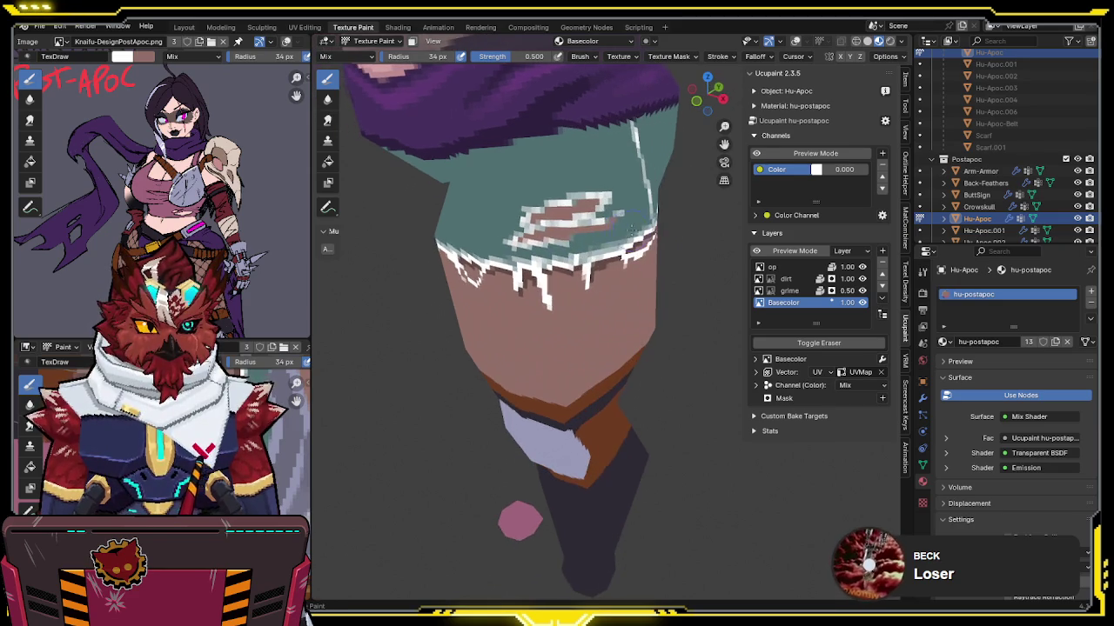
pyautogui.moveTo(564, 237); pyautogui.dragTo(611, 228)
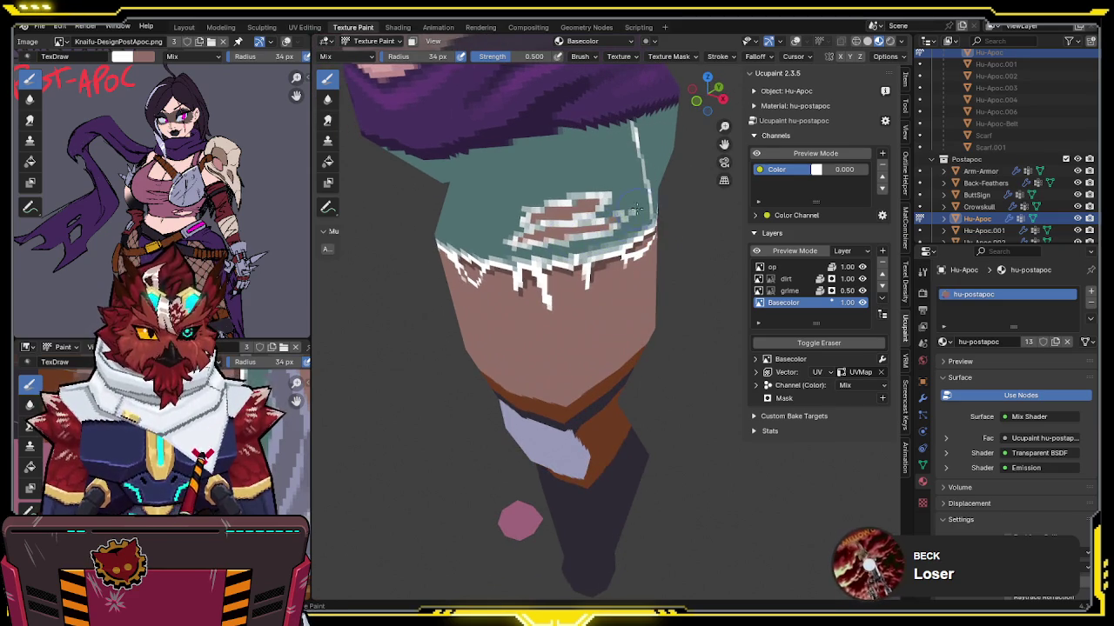
# Step: Orbit around the leg to inspect the torn patch from the side
pyautogui.moveTo(640, 191); pyautogui.dragTo(569, 204, button='middle')
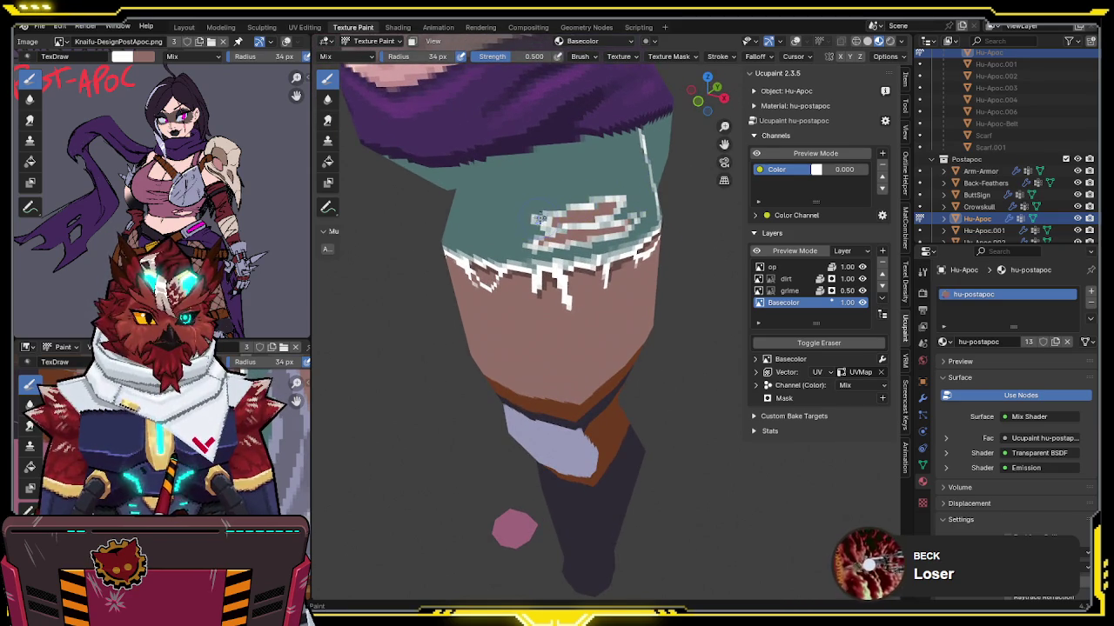
pyautogui.moveTo(592, 189); pyautogui.dragTo(623, 184, button='middle')
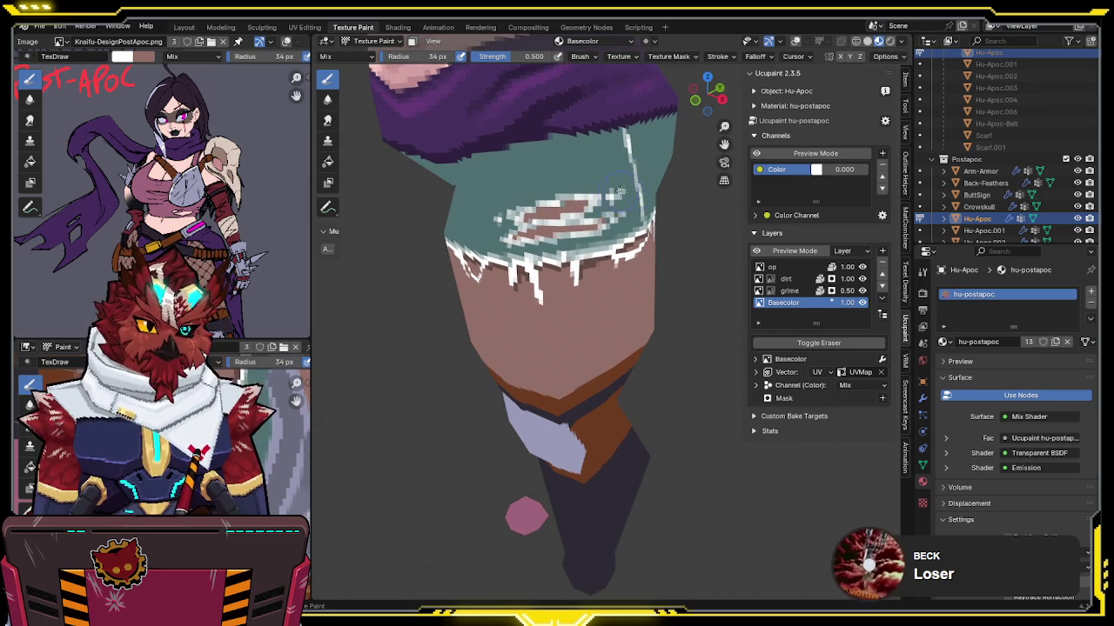
pyautogui.moveTo(615, 190); pyautogui.dragTo(613, 189, button='middle')
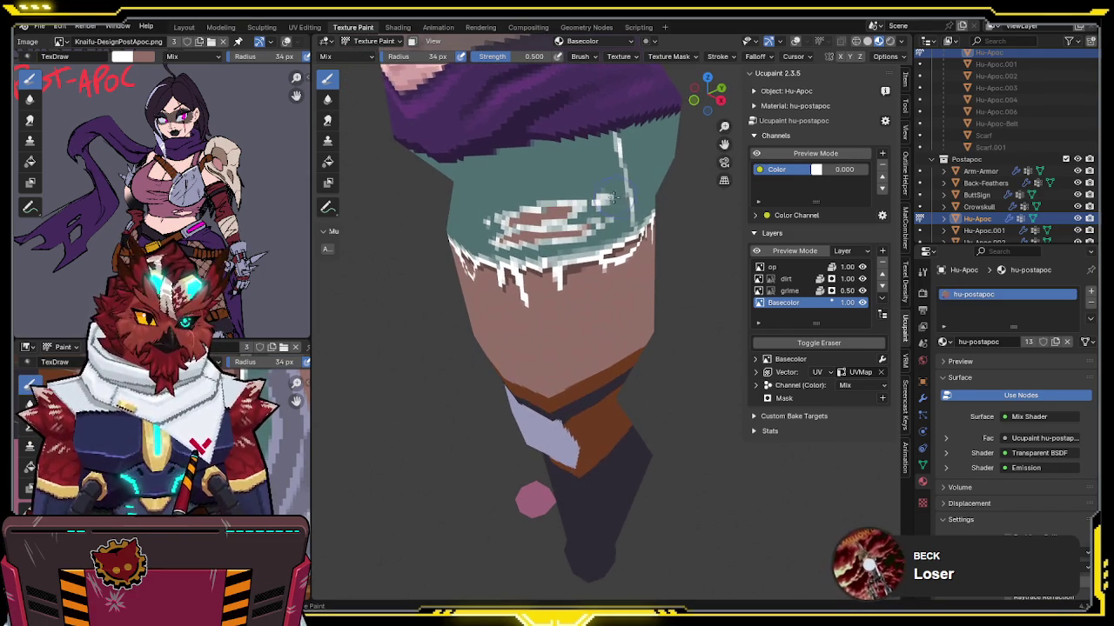
pyautogui.moveTo(614, 190); pyautogui.dragTo(625, 209, button='middle')
pyautogui.scroll(3, 624, 226)
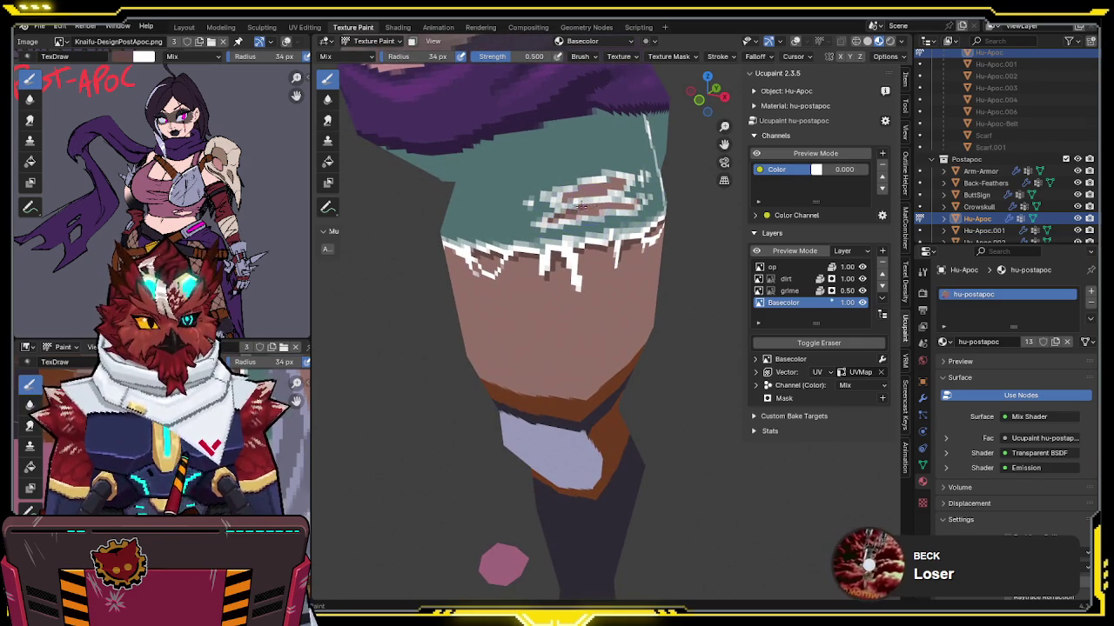
pyautogui.moveTo(623, 202); pyautogui.dragTo(624, 207, button='middle')
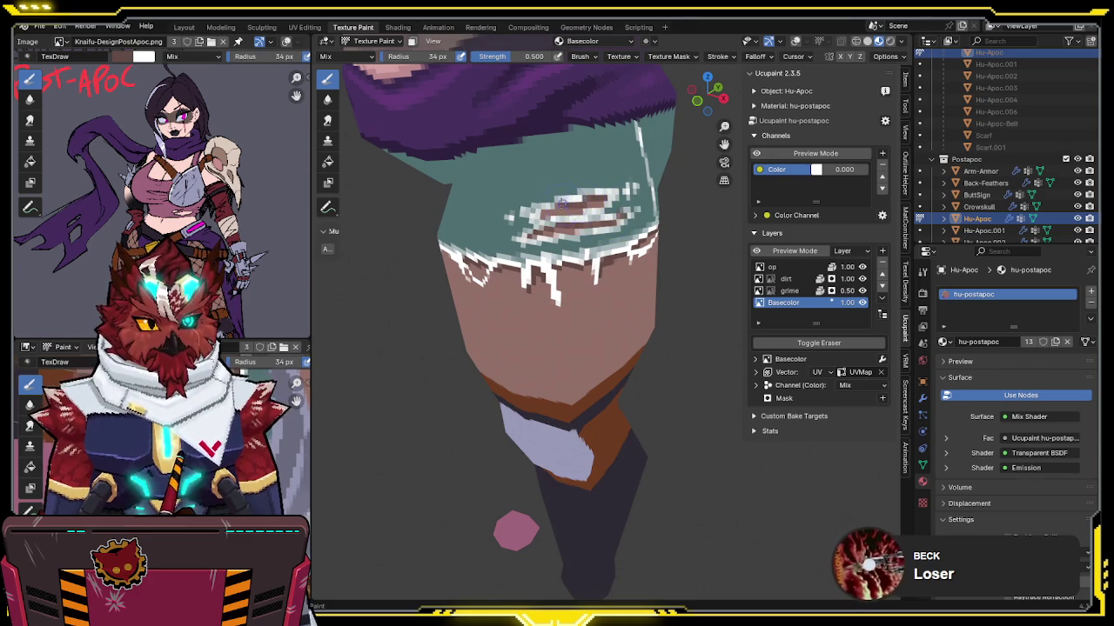
pyautogui.moveTo(596, 196)
pyautogui.mouseDown(button='middle')
pyautogui.moveTo(572, 188)
pyautogui.moveTo(606, 194)
pyautogui.mouseUp(button='middle')
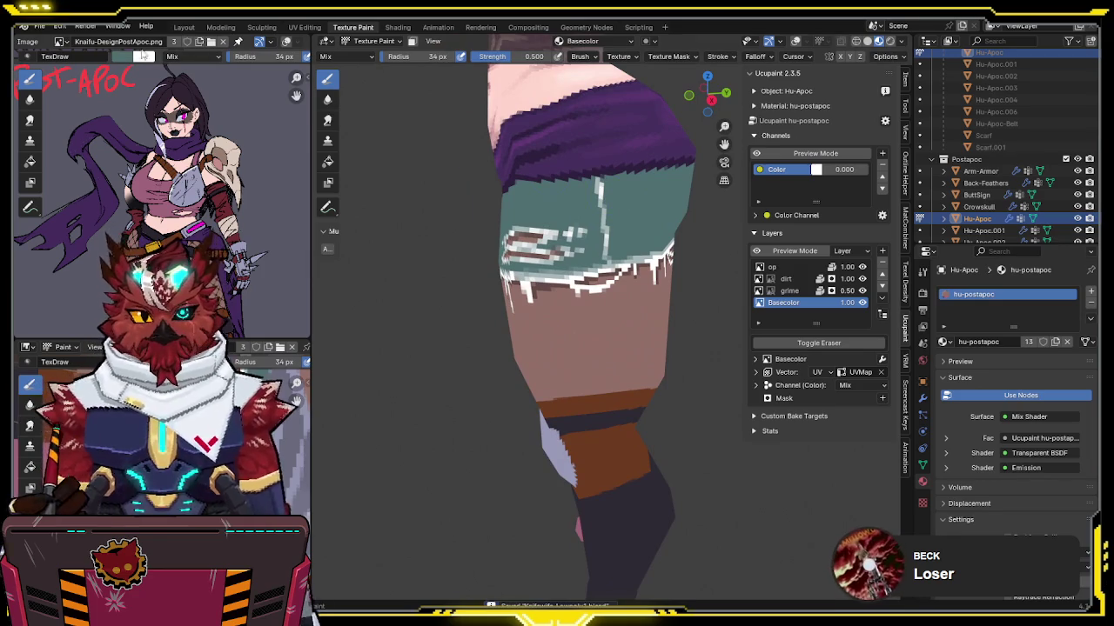
# Step: Lower the brush colour's value in the colour picker
pyautogui.click(143, 56)
pyautogui.moveTo(231, 130); pyautogui.dragTo(231, 141)
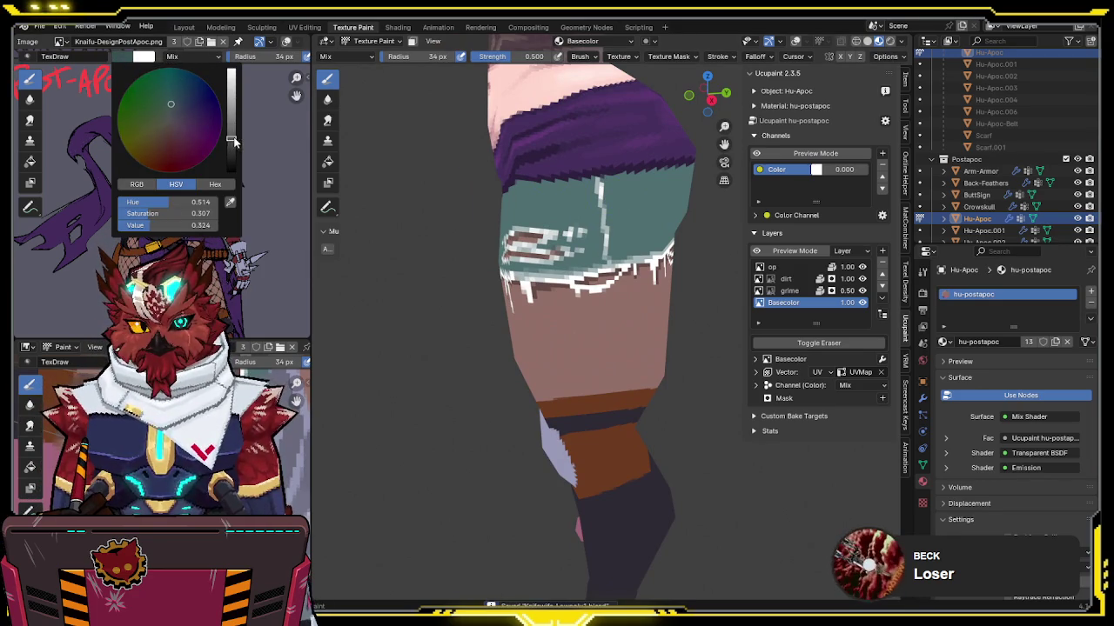
pyautogui.moveTo(591, 193); pyautogui.dragTo(594, 191, button='middle')
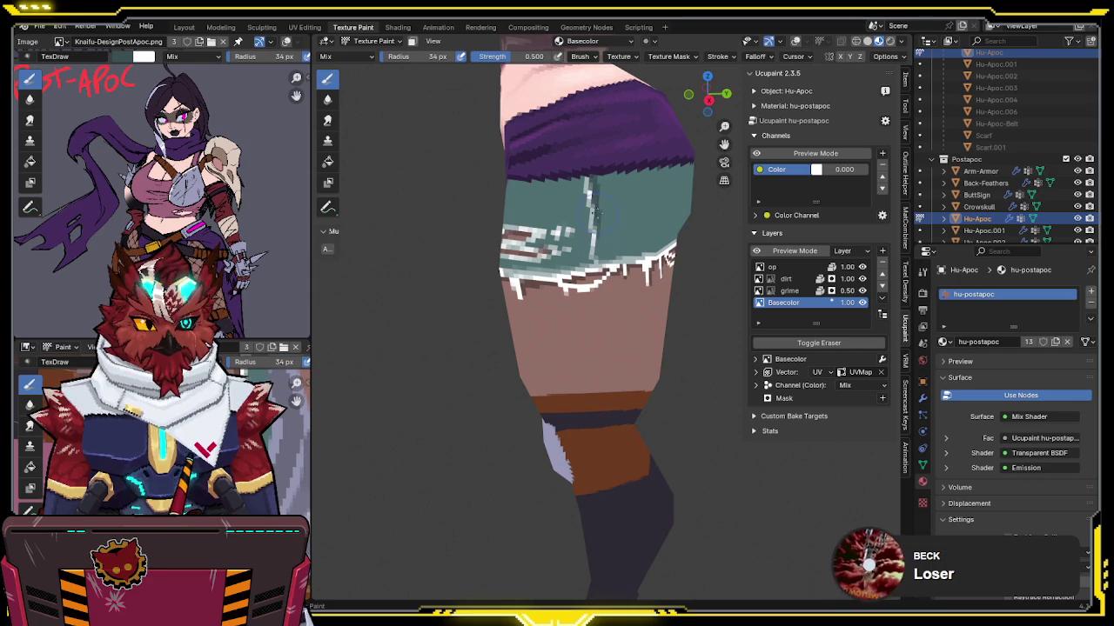
# Step: Turn the wireframe overlay back on and bring up the mode pie menu
pyautogui.moveTo(604, 256)
pyautogui.mouseDown(button='middle')
pyautogui.moveTo(645, 185)
pyautogui.moveTo(591, 216)
pyautogui.moveTo(584, 186)
pyautogui.moveTo(599, 200)
pyautogui.mouseUp(button='middle')
pyautogui.hotkey('shift', 'alt', 'z')
pyautogui.hotkey('ctrl', 'Tab')
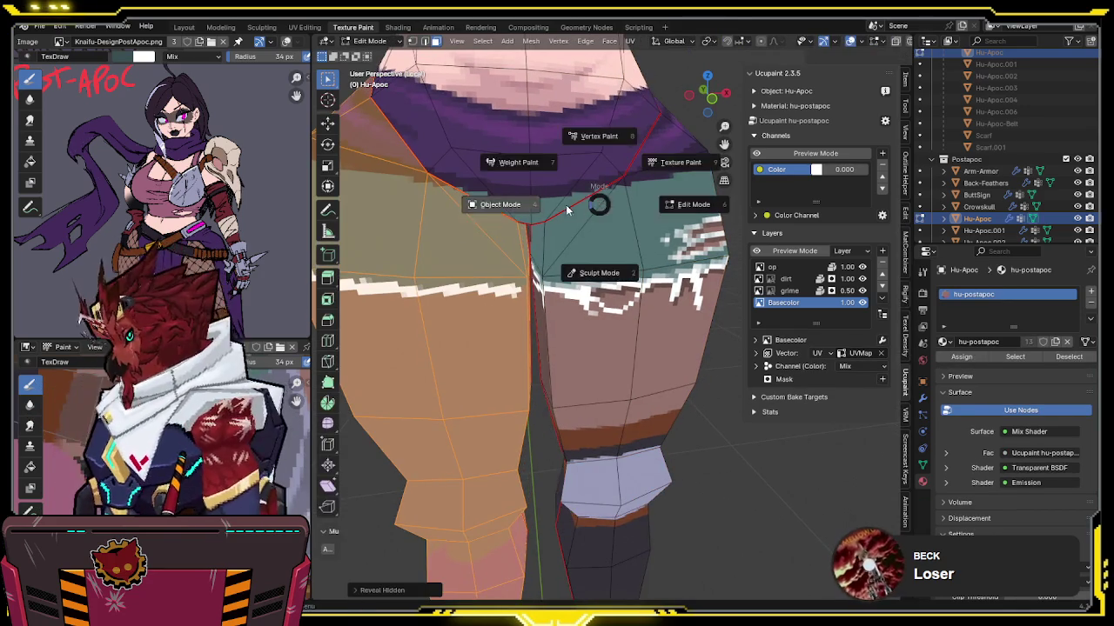
# Step: Switch out of Texture Paint mode and back into it via the Ctrl+Tab pie
pyautogui.click(554, 209)
pyautogui.hotkey('ctrl', 'Tab')
pyautogui.click(648, 181)
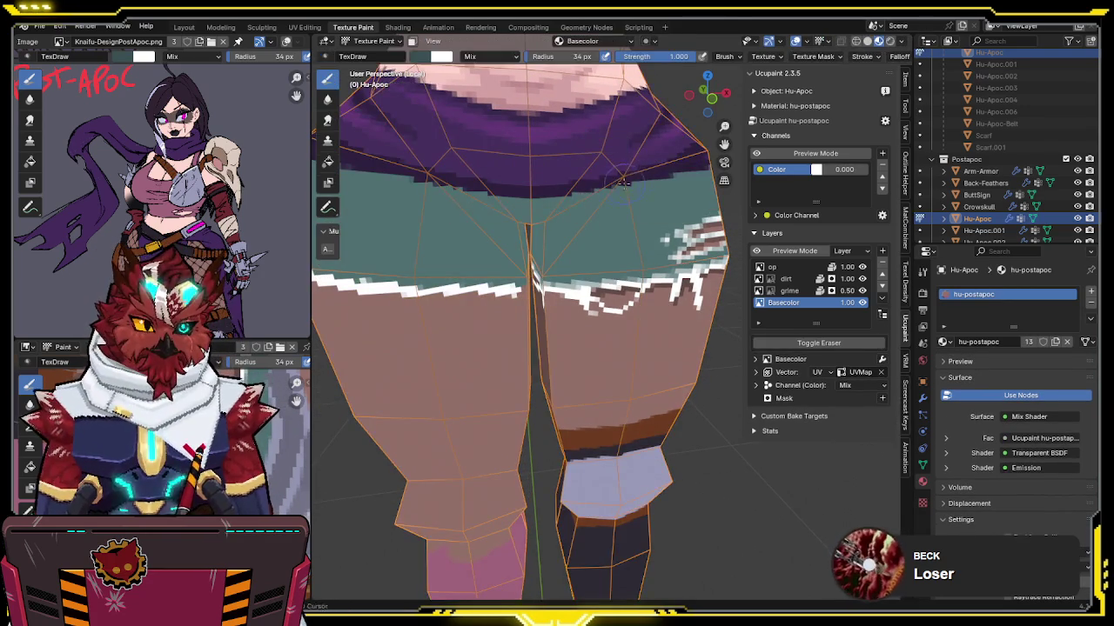
pyautogui.moveTo(646, 182); pyautogui.dragTo(642, 185, button='middle')
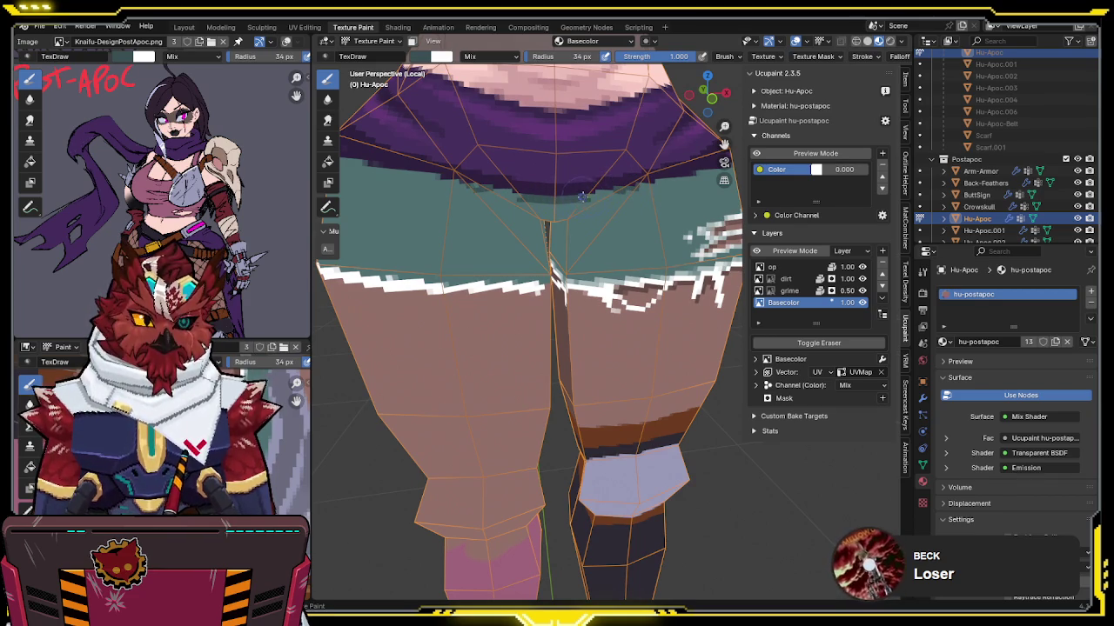
# Step: Orbit around the hips to inspect the frayed hem on both legs
pyautogui.moveTo(618, 191); pyautogui.dragTo(601, 188, button='middle')
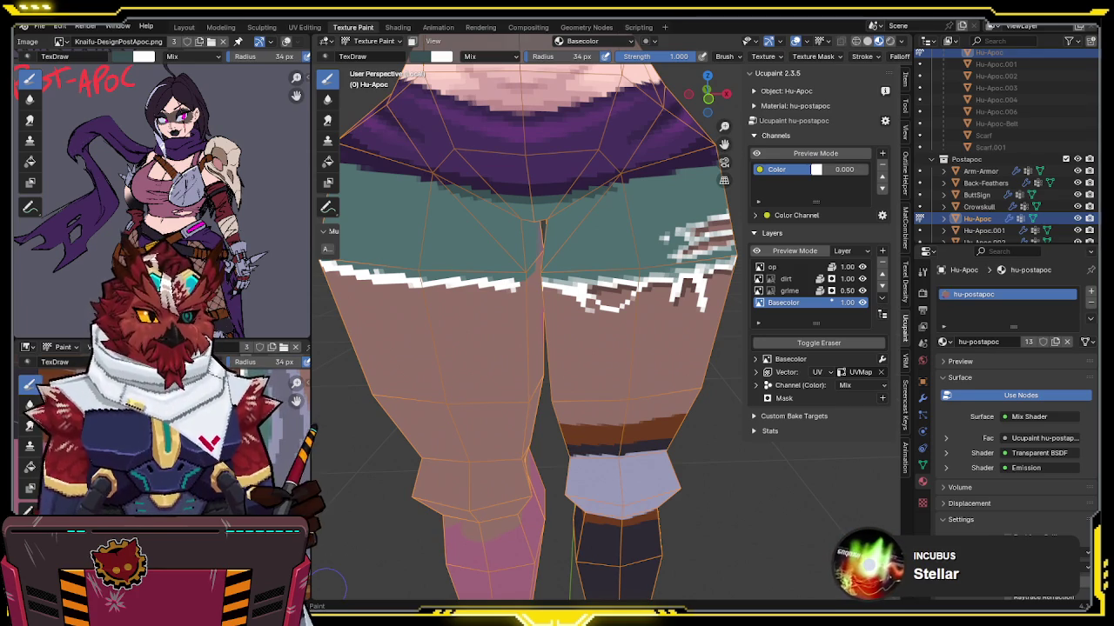
pyautogui.moveTo(628, 287)
pyautogui.mouseDown(button='middle')
pyautogui.moveTo(589, 206)
pyautogui.moveTo(574, 207)
pyautogui.moveTo(613, 204)
pyautogui.moveTo(614, 184)
pyautogui.moveTo(605, 192)
pyautogui.moveTo(632, 195)
pyautogui.moveTo(599, 202)
pyautogui.mouseUp(button='middle')
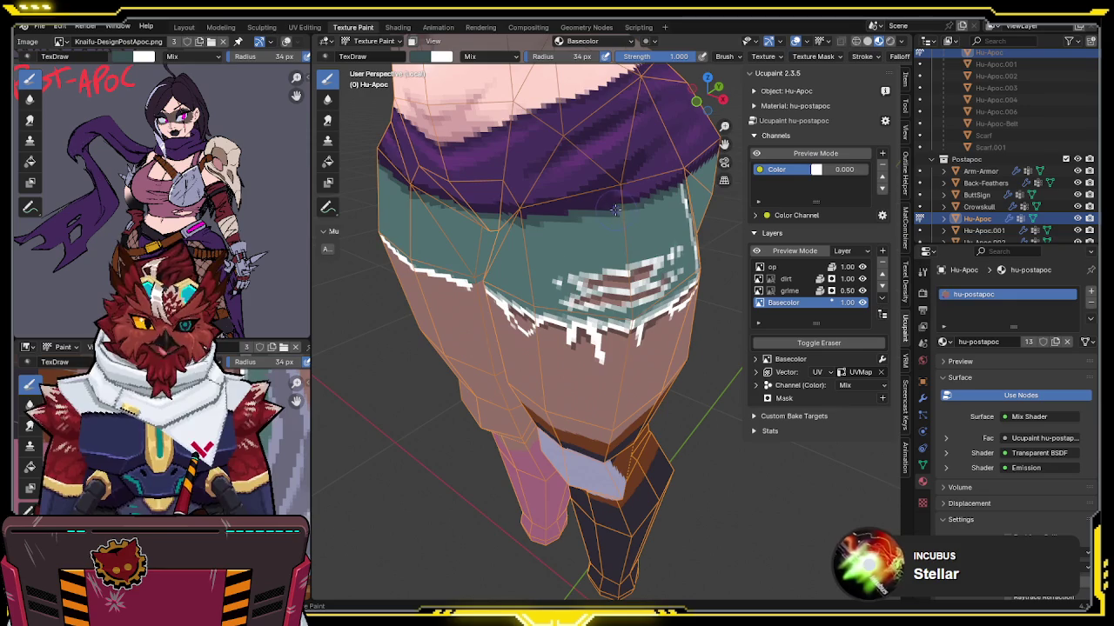
pyautogui.moveTo(649, 196)
pyautogui.mouseDown(button='middle')
pyautogui.moveTo(672, 196)
pyautogui.moveTo(660, 169)
pyautogui.moveTo(638, 226)
pyautogui.moveTo(665, 230)
pyautogui.moveTo(498, 220)
pyautogui.mouseUp(button='middle')
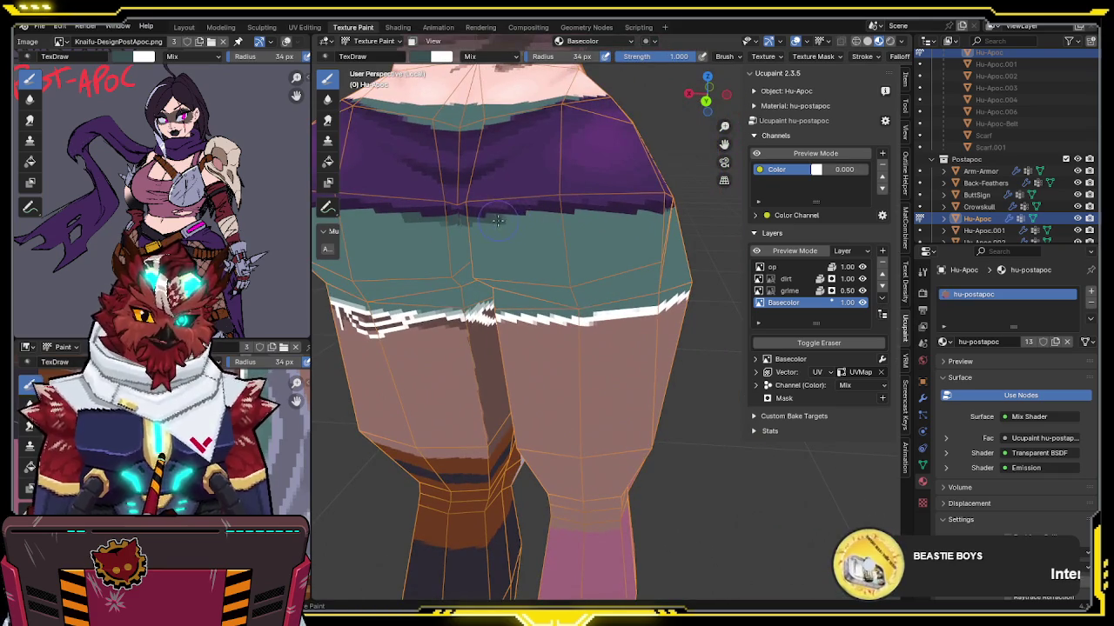
pyautogui.moveTo(548, 210); pyautogui.dragTo(606, 220, button='middle')
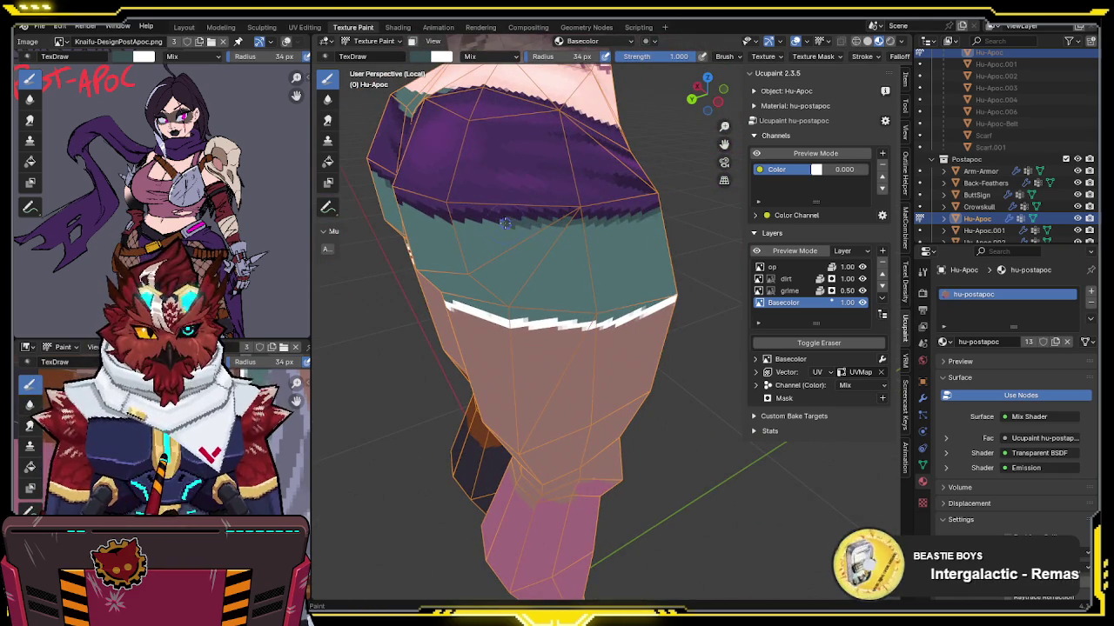
pyautogui.moveTo(506, 221); pyautogui.dragTo(515, 211, button='middle')
pyautogui.moveTo(589, 201)
pyautogui.mouseDown(button='middle')
pyautogui.moveTo(600, 203)
pyautogui.moveTo(519, 218)
pyautogui.mouseUp(button='middle')
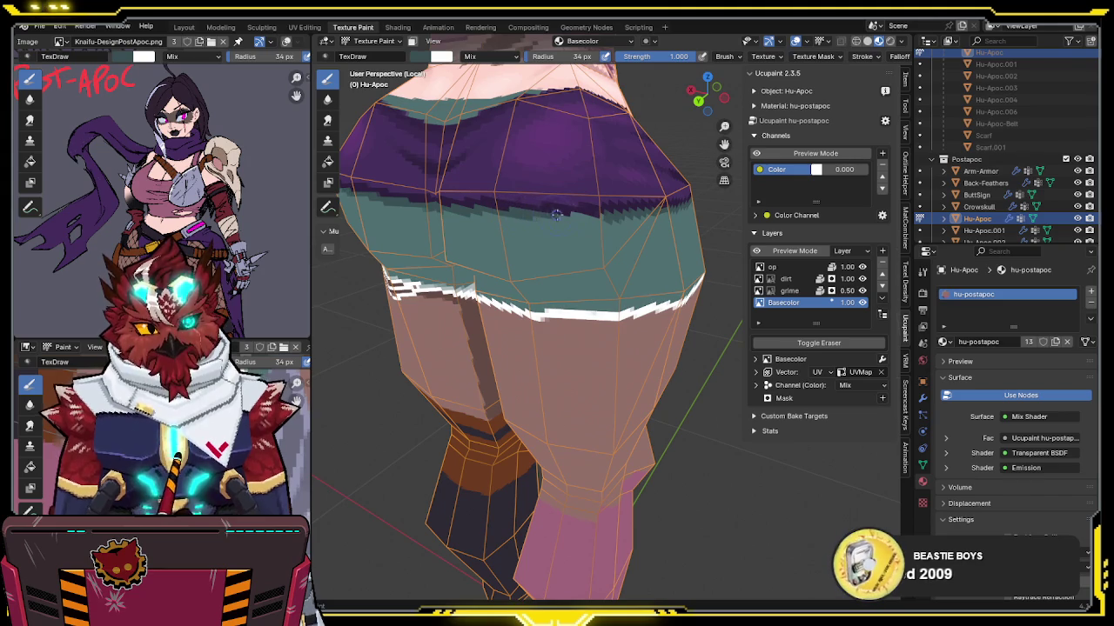
# Step: Switch to the dark brush colour and view the hips and legs from behind
pyautogui.press('s')
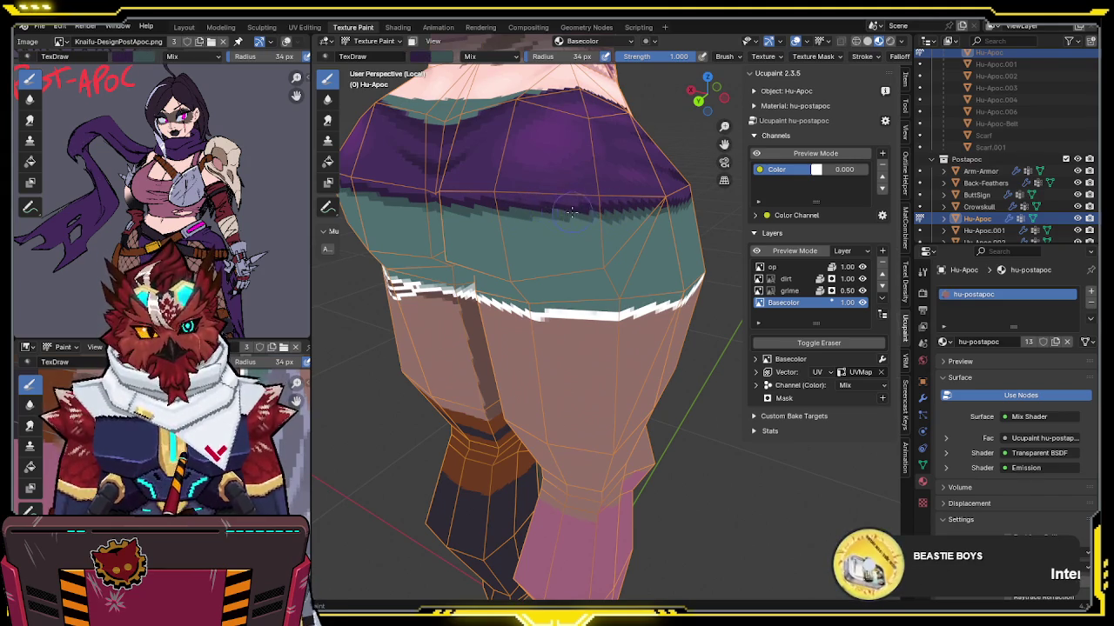
pyautogui.moveTo(522, 215)
pyautogui.mouseDown(button='middle')
pyautogui.moveTo(652, 233)
pyautogui.moveTo(639, 207)
pyautogui.moveTo(562, 199)
pyautogui.mouseUp(button='middle')
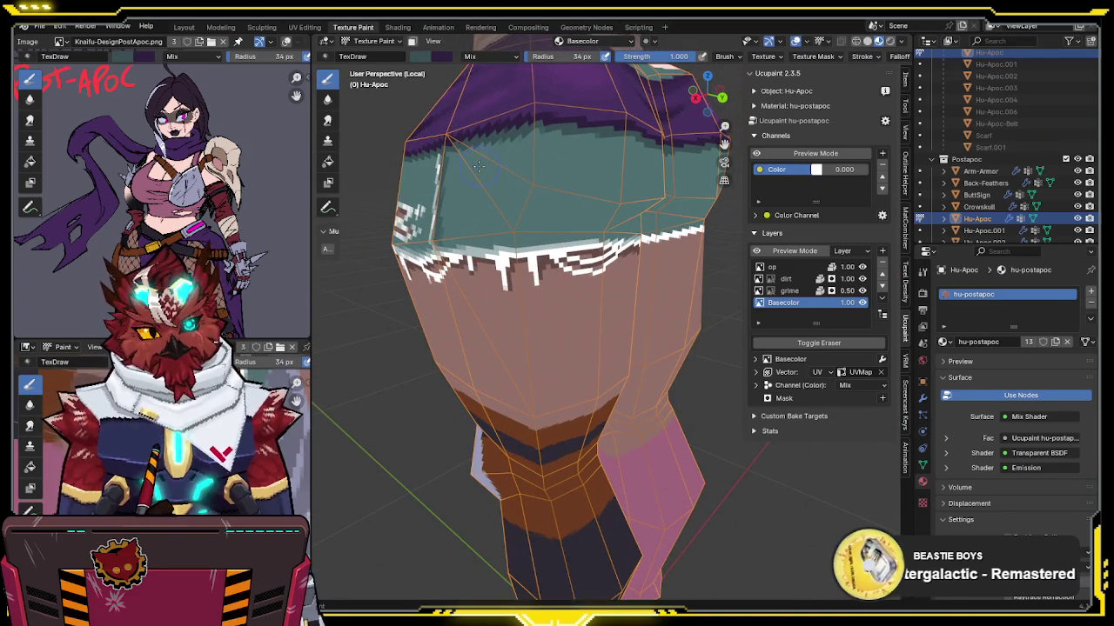
pyautogui.moveTo(539, 196); pyautogui.dragTo(596, 181, button='middle')
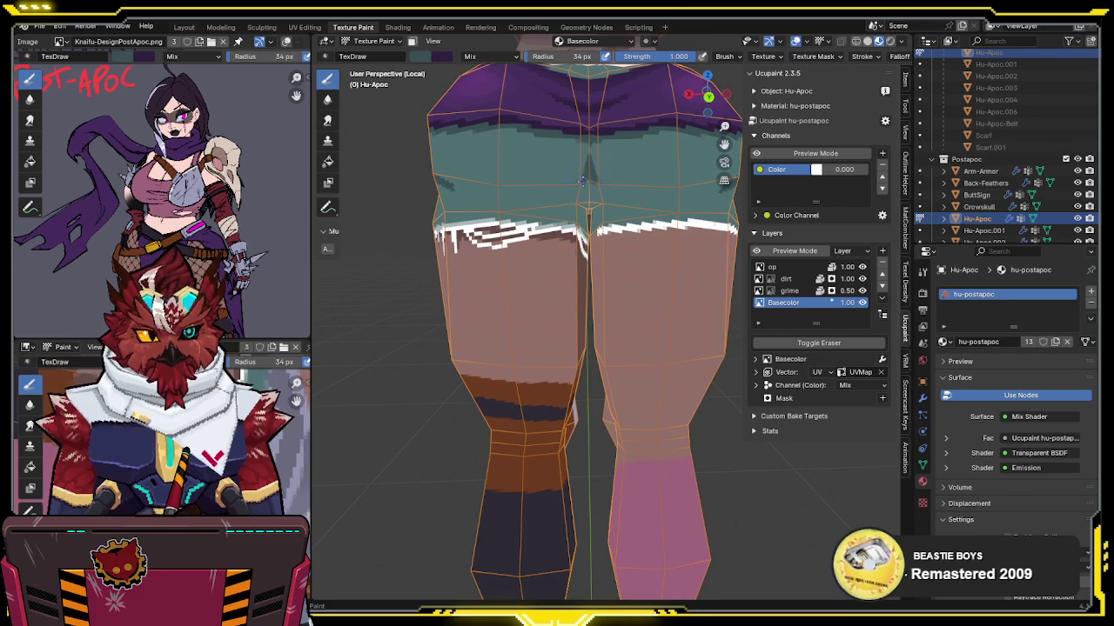
pyautogui.moveTo(522, 190); pyautogui.dragTo(580, 183, button='middle')
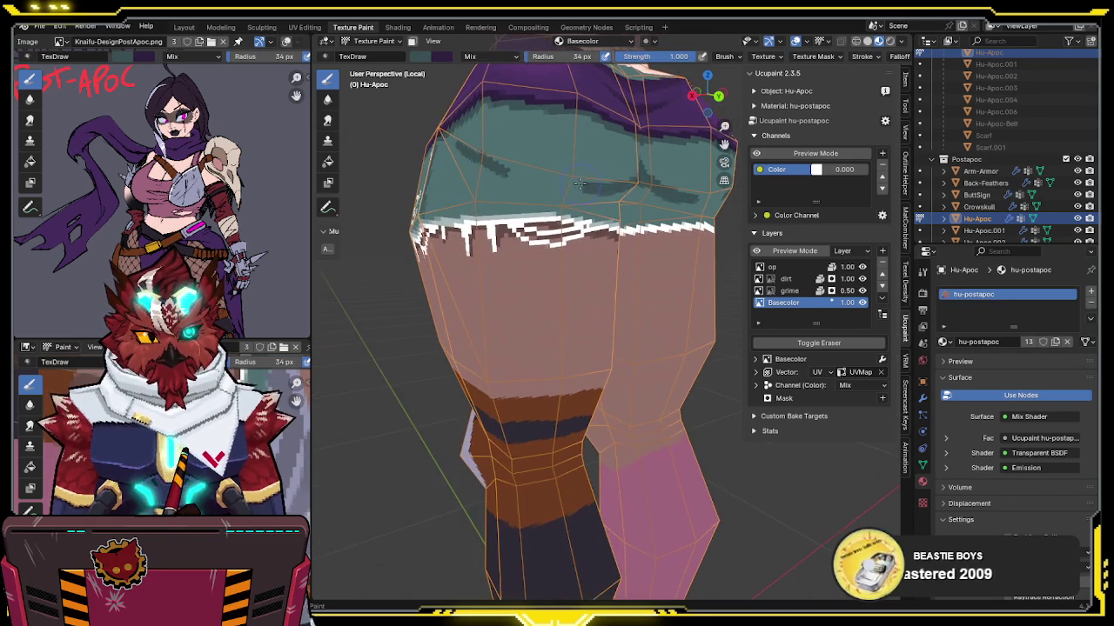
pyautogui.moveTo(498, 168); pyautogui.dragTo(529, 159, button='middle')
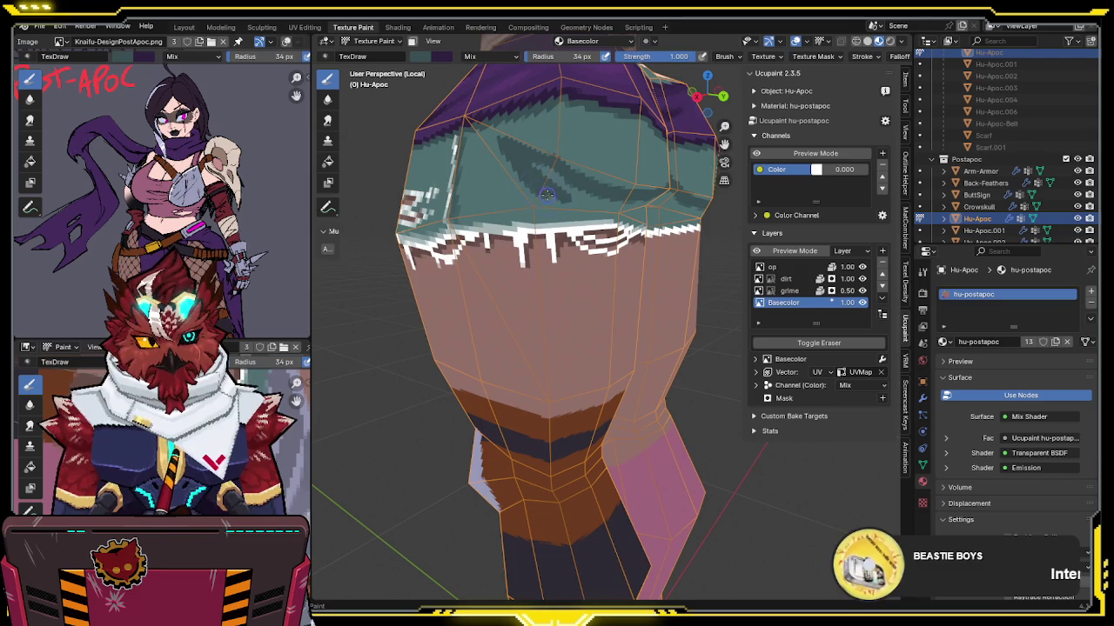
# Step: Zoom in and orbit to a rear view of the shorts and legs
pyautogui.scroll(2, 609, 198)
pyautogui.scroll(2, 467, 153)
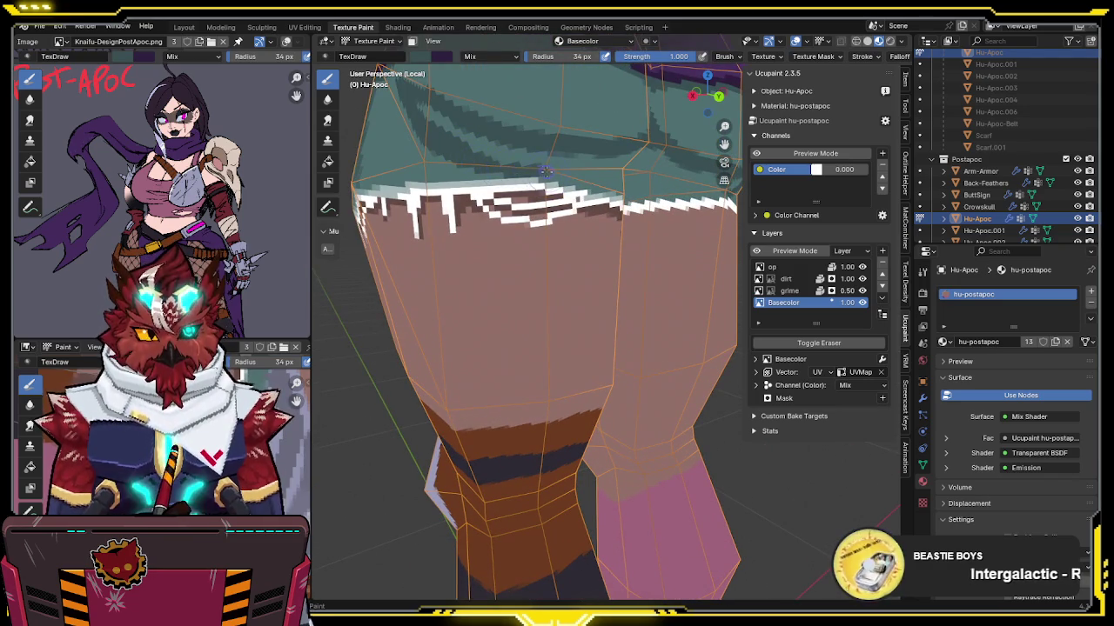
pyautogui.moveTo(552, 173); pyautogui.dragTo(564, 168, button='middle')
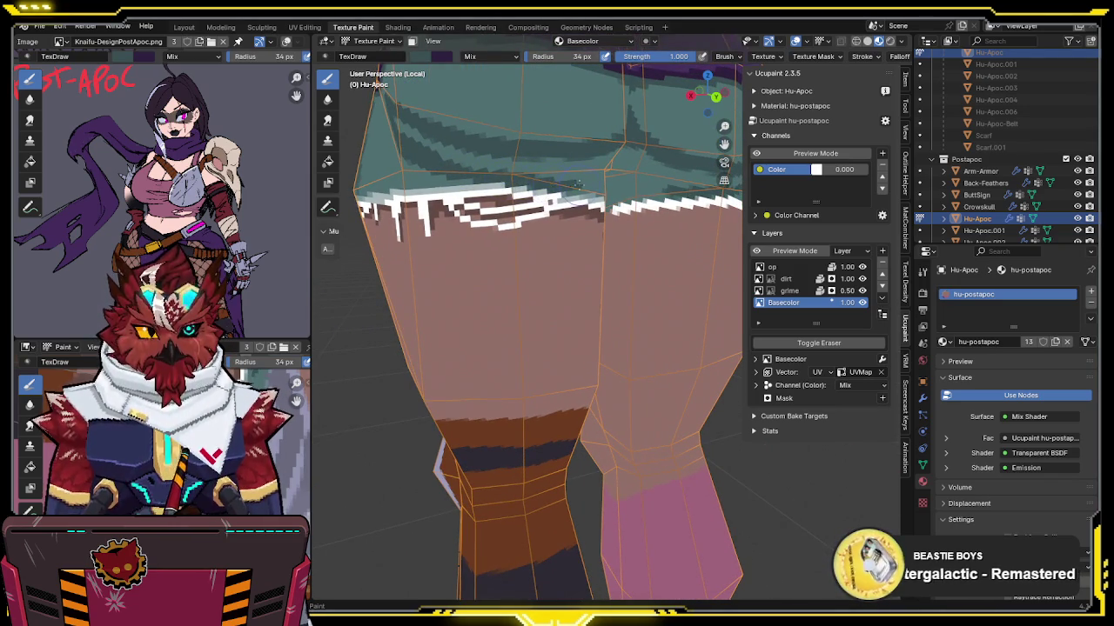
pyautogui.moveTo(548, 183); pyautogui.dragTo(535, 185, button='middle')
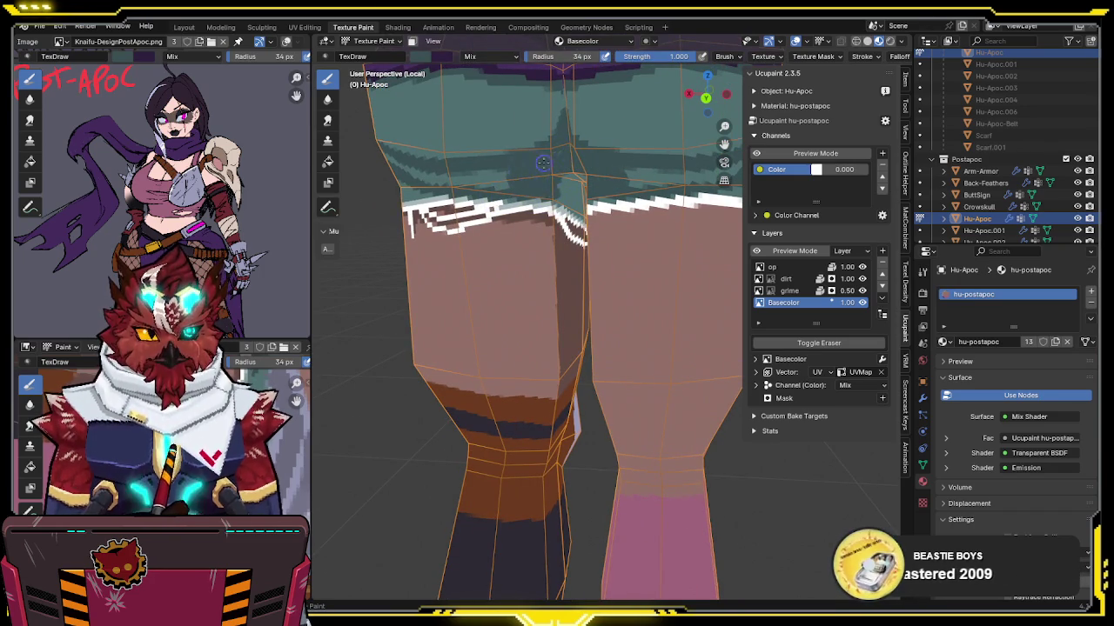
pyautogui.moveTo(505, 178); pyautogui.dragTo(590, 164, button='middle')
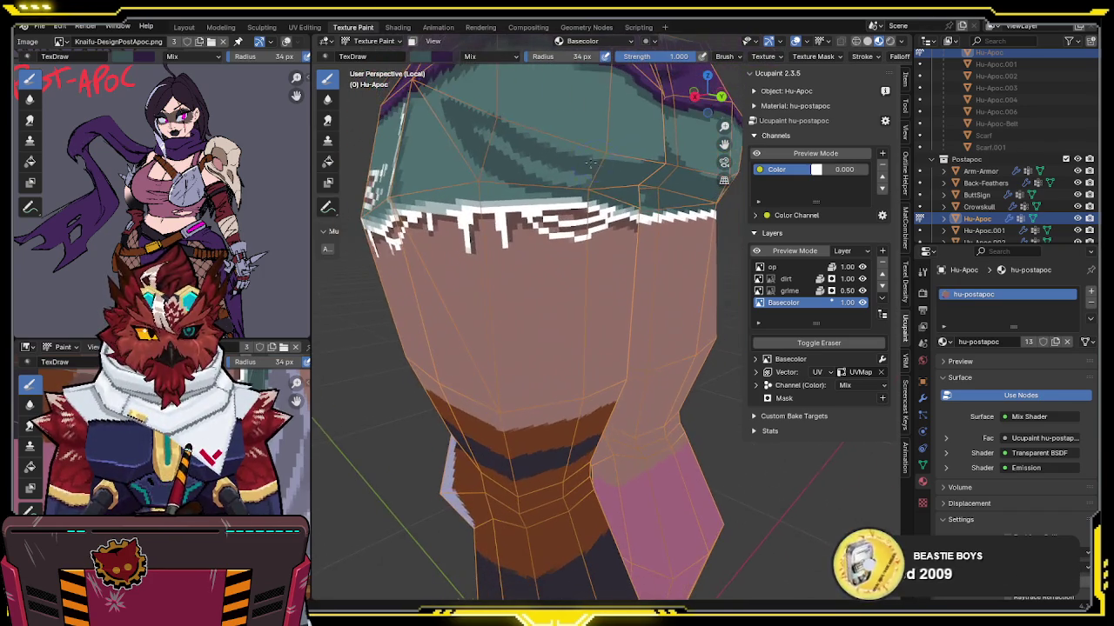
pyautogui.moveTo(581, 185)
pyautogui.mouseDown(button='middle')
pyautogui.moveTo(622, 220)
pyautogui.moveTo(578, 214)
pyautogui.mouseUp(button='middle')
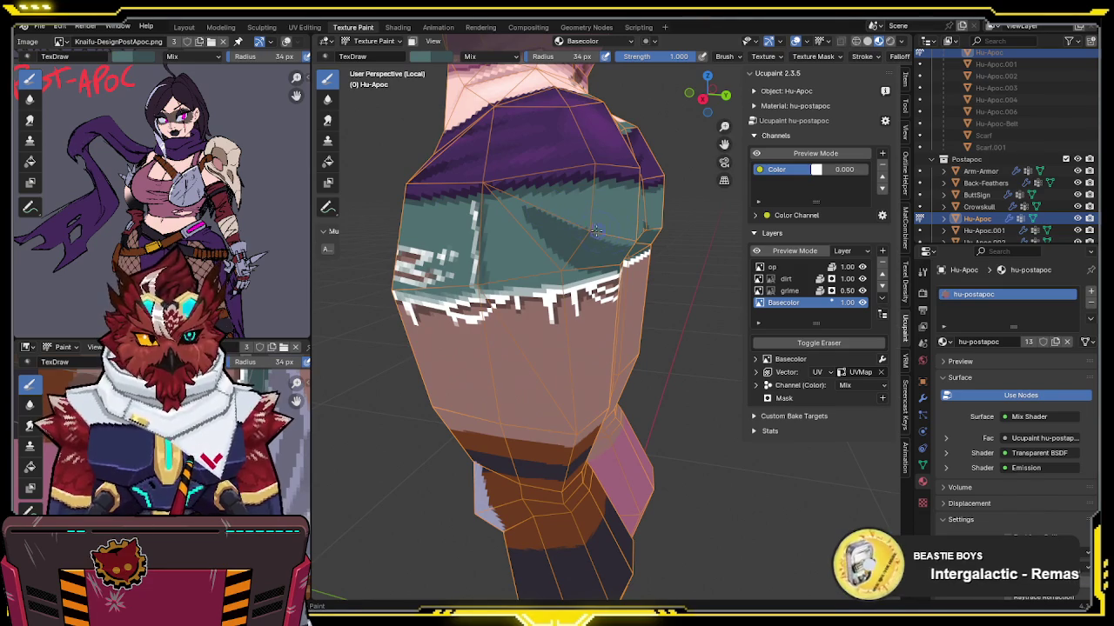
# Step: Set the brush strength to 0.500
pyautogui.click(672, 58)
pyautogui.write('0.5')
pyautogui.press('Return')
pyautogui.moveTo(619, 183); pyautogui.dragTo(628, 178, button='middle')
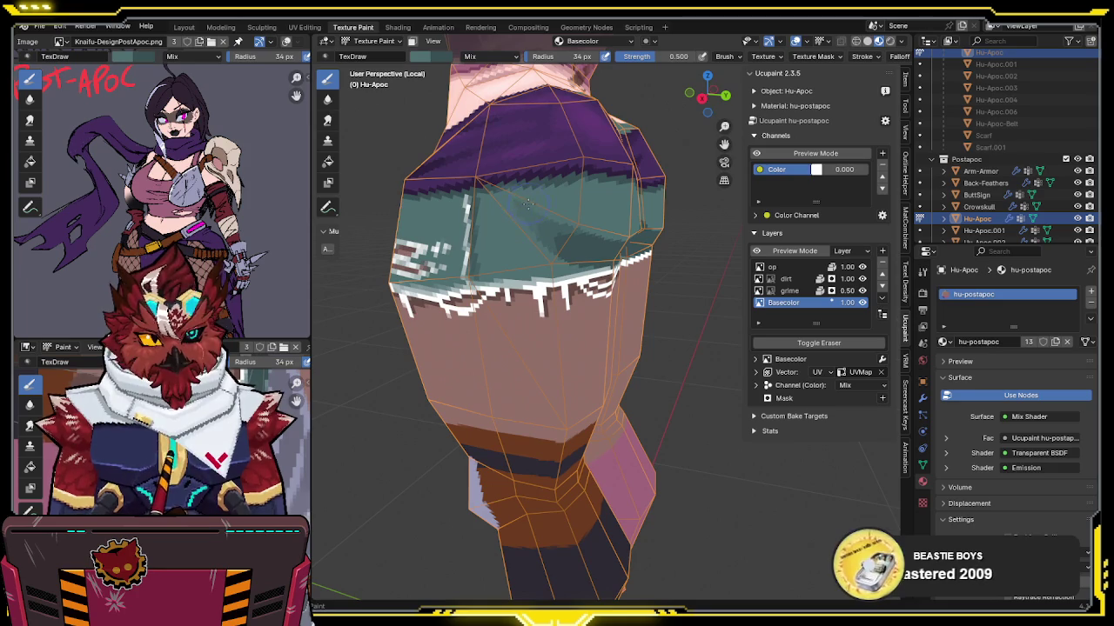
pyautogui.scroll(-2, 523, 205)
pyautogui.moveTo(523, 205)
pyautogui.mouseDown(button='middle')
pyautogui.moveTo(542, 192)
pyautogui.moveTo(630, 200)
pyautogui.moveTo(581, 260)
pyautogui.mouseUp(button='middle')
# Step: Save the project file with Ctrl+S
pyautogui.hotkey('ctrl', 's')
pyautogui.scroll(4, 635, 199)
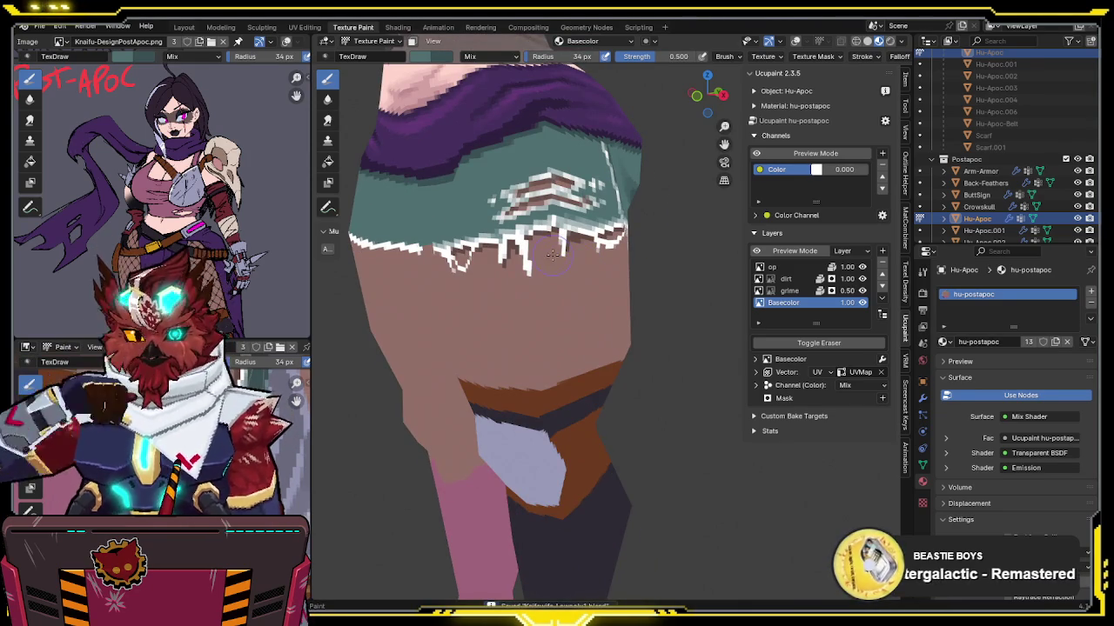
pyautogui.moveTo(546, 246)
pyautogui.mouseDown(button='middle')
pyautogui.moveTo(590, 235)
pyautogui.moveTo(522, 261)
pyautogui.mouseUp(button='middle')
# Step: Frame the shorts hem from the front and switch into Edit Mode
pyautogui.moveTo(661, 56); pyautogui.dragTo(751, 65)
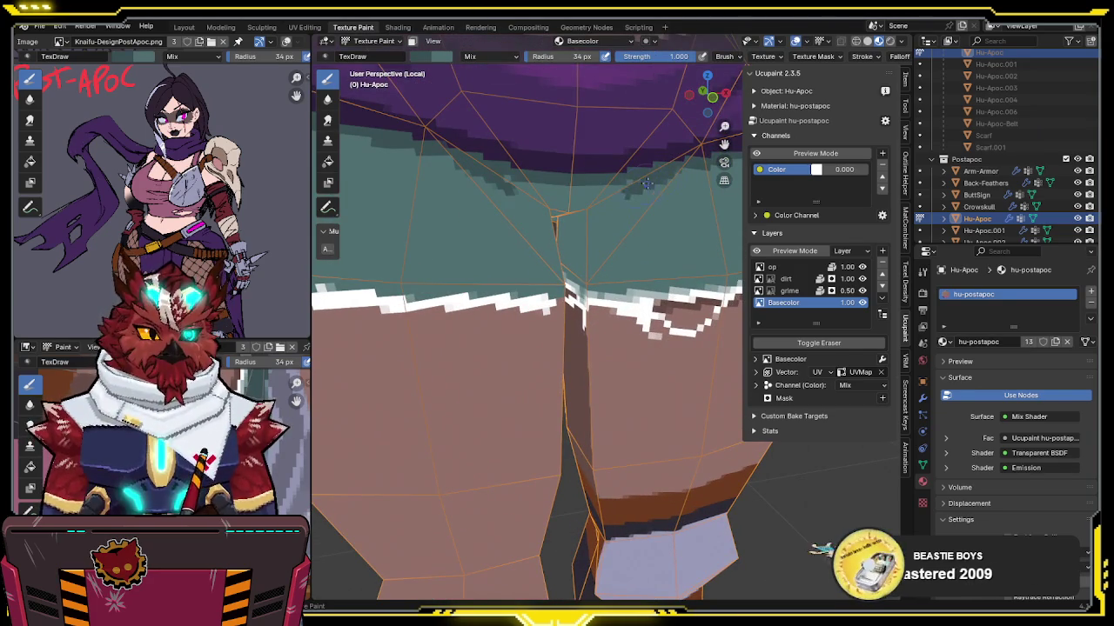
pyautogui.moveTo(623, 183)
pyautogui.mouseDown(button='middle')
pyautogui.moveTo(623, 170)
pyautogui.moveTo(623, 182)
pyautogui.mouseUp(button='middle')
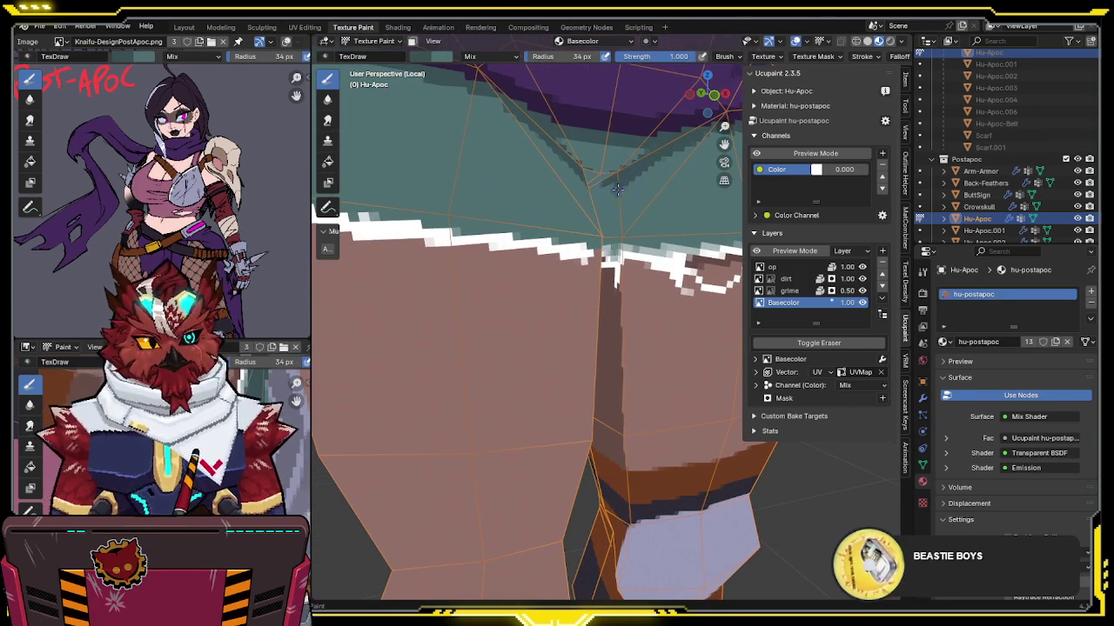
pyautogui.moveTo(618, 221); pyautogui.dragTo(600, 243, button='middle')
pyautogui.scroll(-3, 583, 257)
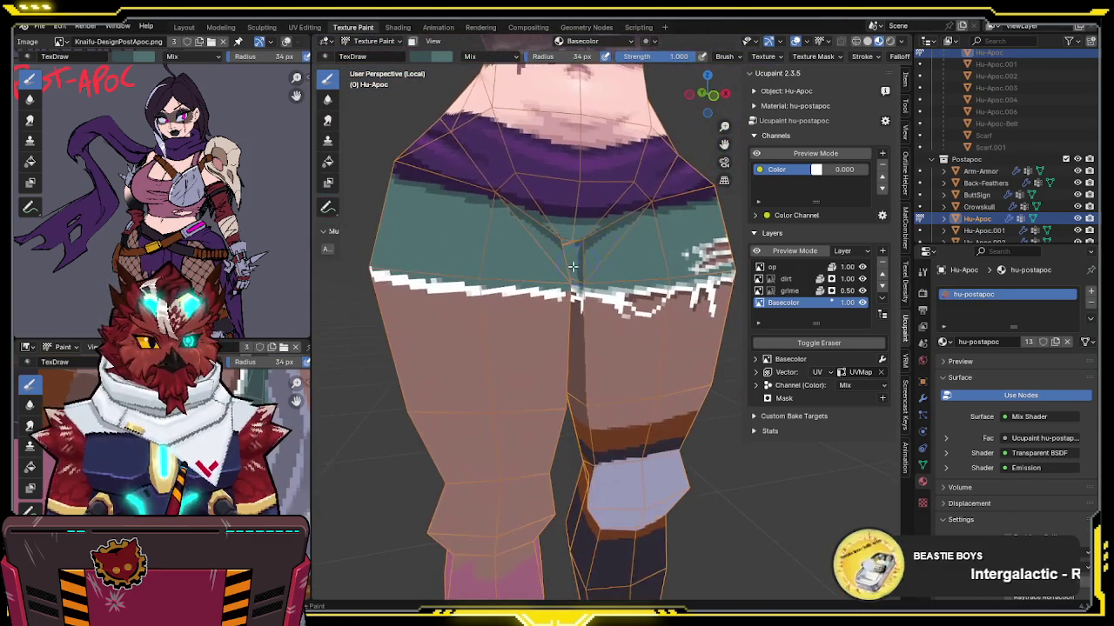
pyautogui.press('Tab')
# Step: Hide the selected leg geometry and return to Texture Paint mode
pyautogui.press('h')
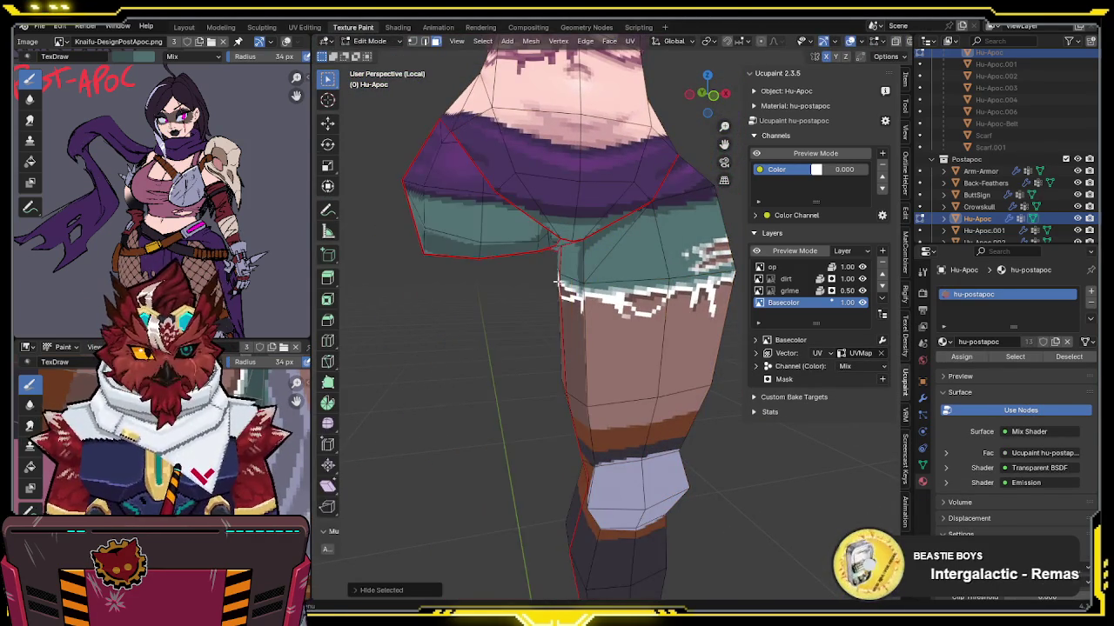
pyautogui.moveTo(557, 280); pyautogui.dragTo(600, 252, button='middle')
pyautogui.hotkey('ctrl', 'Tab')
pyautogui.click(701, 228)
# Step: Paint two darker teal shading strokes across the shorts near the thigh
pyautogui.moveTo(661, 235)
pyautogui.mouseDown(button='middle')
pyautogui.moveTo(632, 224)
pyautogui.moveTo(680, 274)
pyautogui.mouseUp(button='middle')
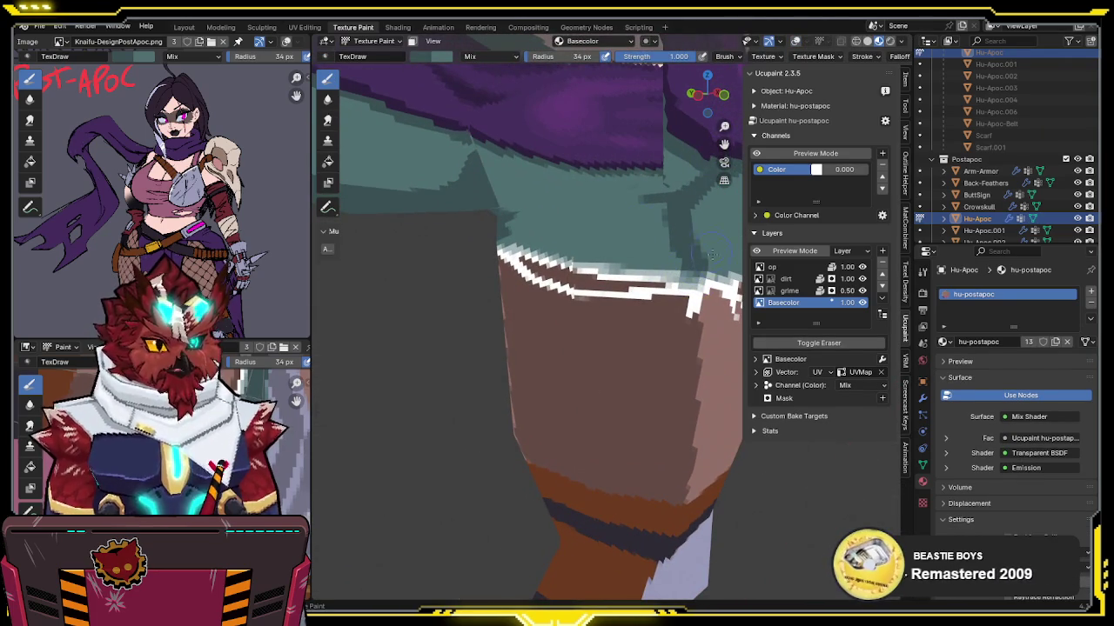
pyautogui.moveTo(606, 251); pyautogui.dragTo(515, 204, button='middle')
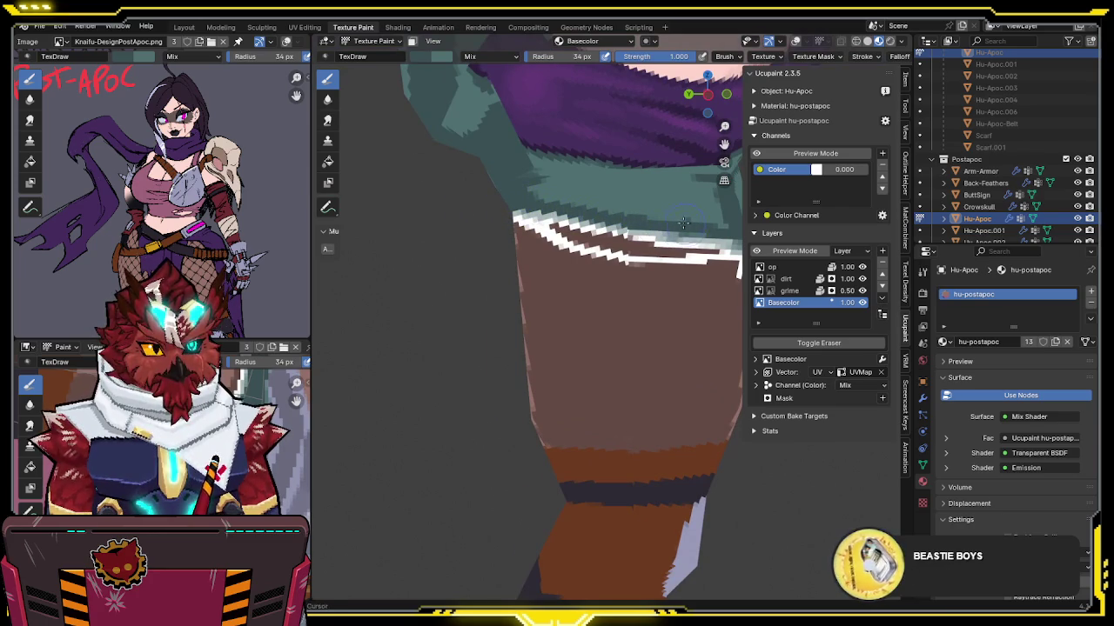
pyautogui.keyDown('shift'); pyautogui.moveTo(684, 222); pyautogui.dragTo(581, 227, button='middle'); pyautogui.keyUp('shift')
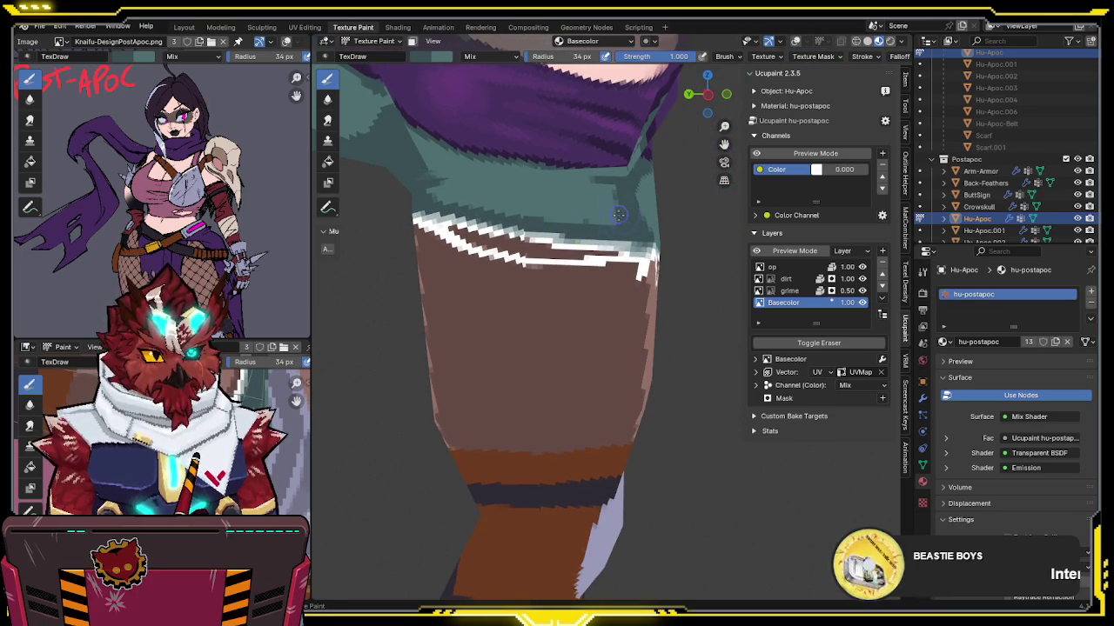
pyautogui.keyDown('shift'); pyautogui.moveTo(586, 168); pyautogui.dragTo(597, 180, button='middle'); pyautogui.keyUp('shift')
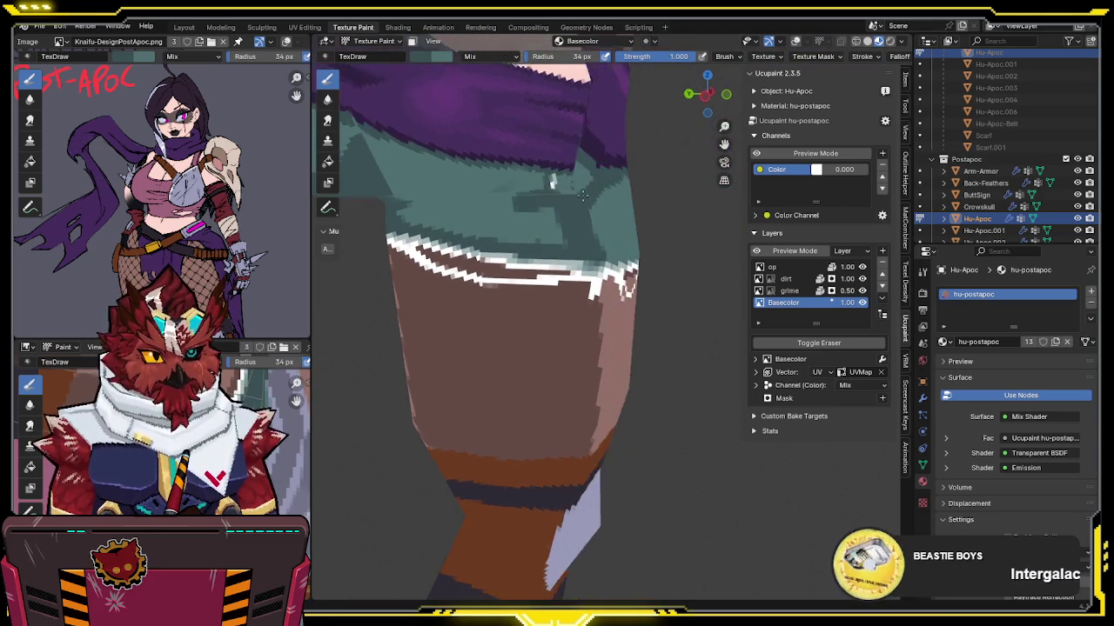
pyautogui.scroll(2, 597, 180)
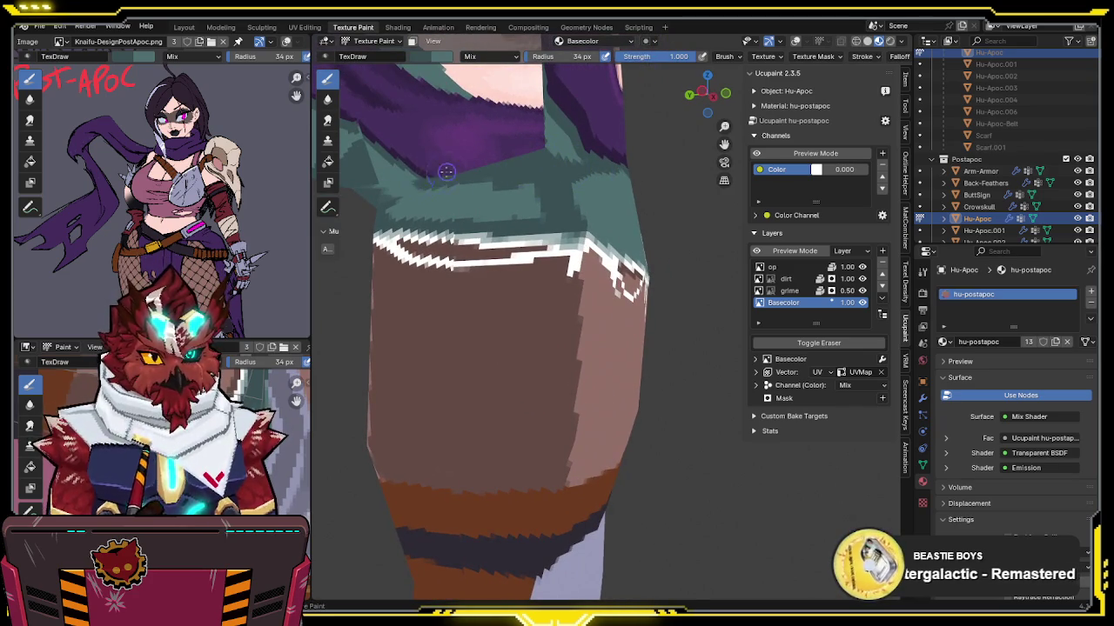
pyautogui.moveTo(394, 213)
pyautogui.mouseDown()
pyautogui.moveTo(515, 215)
pyautogui.moveTo(414, 202)
pyautogui.mouseUp()
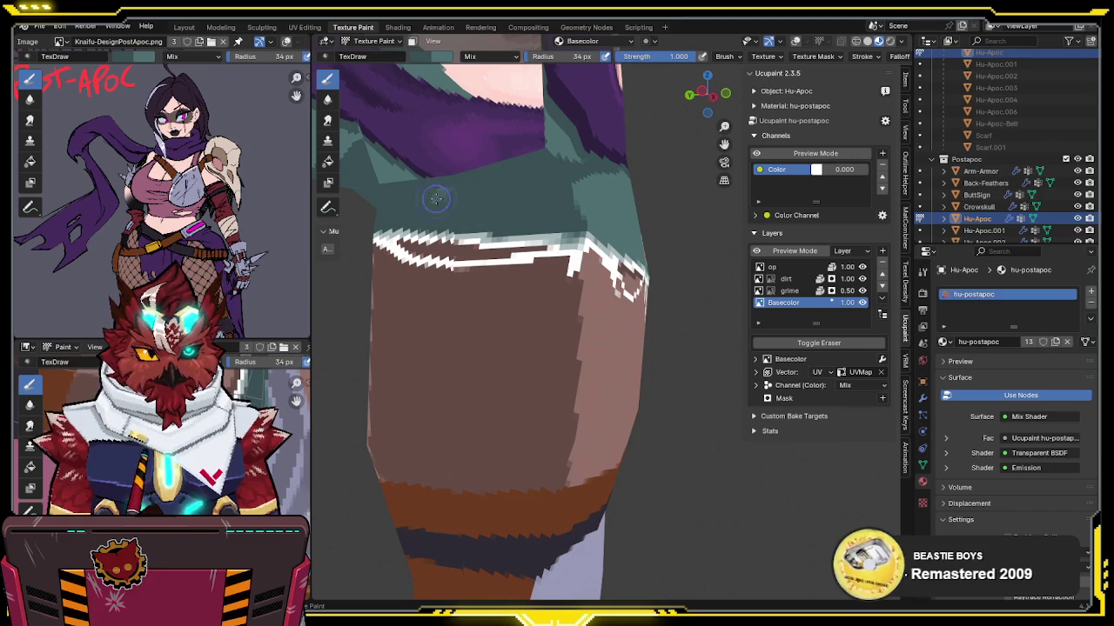
pyautogui.moveTo(415, 202)
pyautogui.mouseDown(button='middle')
pyautogui.moveTo(543, 188)
pyautogui.moveTo(623, 148)
pyautogui.moveTo(572, 176)
pyautogui.moveTo(583, 189)
pyautogui.moveTo(631, 190)
pyautogui.mouseUp(button='middle')
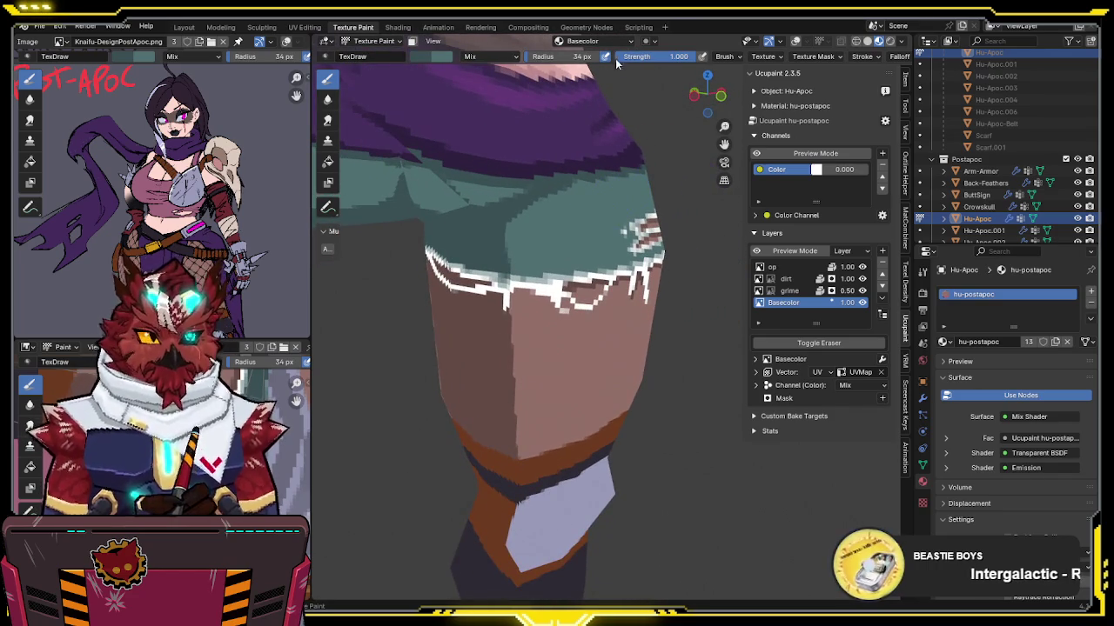
# Step: Set the brush strength to 0.5
pyautogui.click(643, 57)
pyautogui.write('.5')
pyautogui.press('Return')
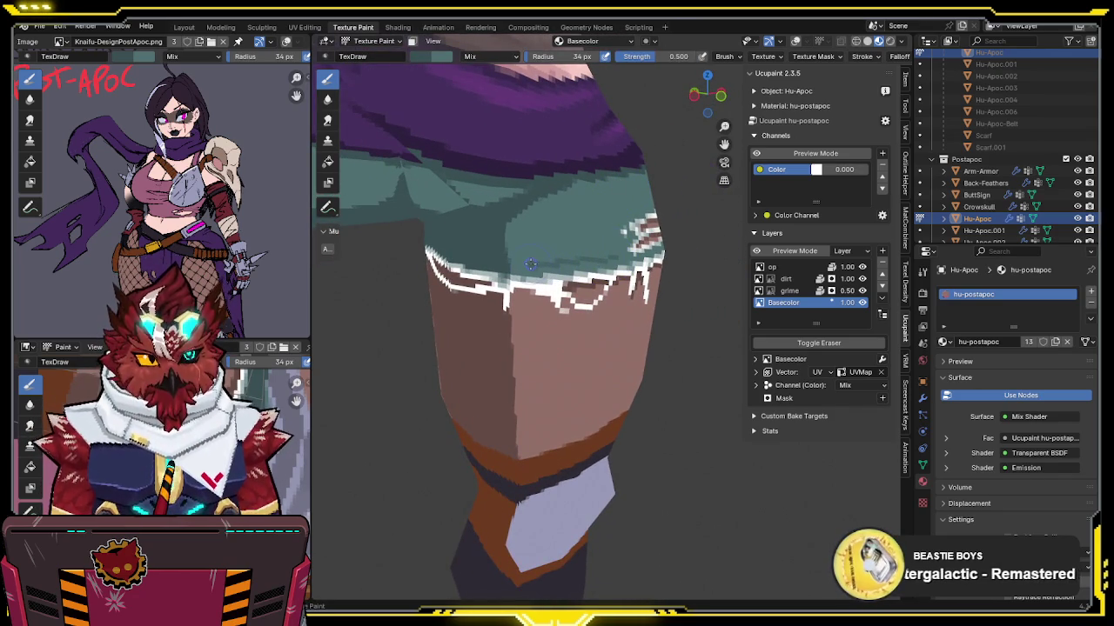
# Step: Inspect the shaded shorts, then return to Object Mode and deselect the body
pyautogui.moveTo(540, 259)
pyautogui.mouseDown(button='middle')
pyautogui.moveTo(621, 247)
pyautogui.moveTo(614, 233)
pyautogui.moveTo(550, 236)
pyautogui.mouseUp(button='middle')
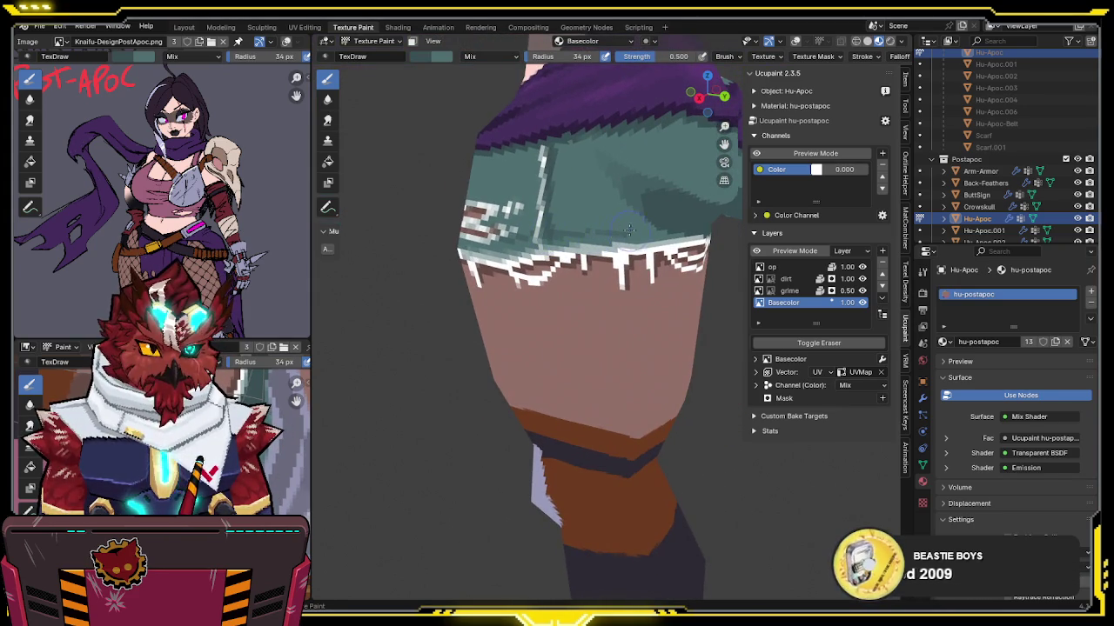
pyautogui.moveTo(655, 232)
pyautogui.mouseDown(button='middle')
pyautogui.moveTo(664, 222)
pyautogui.moveTo(675, 232)
pyautogui.moveTo(639, 259)
pyautogui.moveTo(639, 222)
pyautogui.moveTo(628, 231)
pyautogui.mouseUp(button='middle')
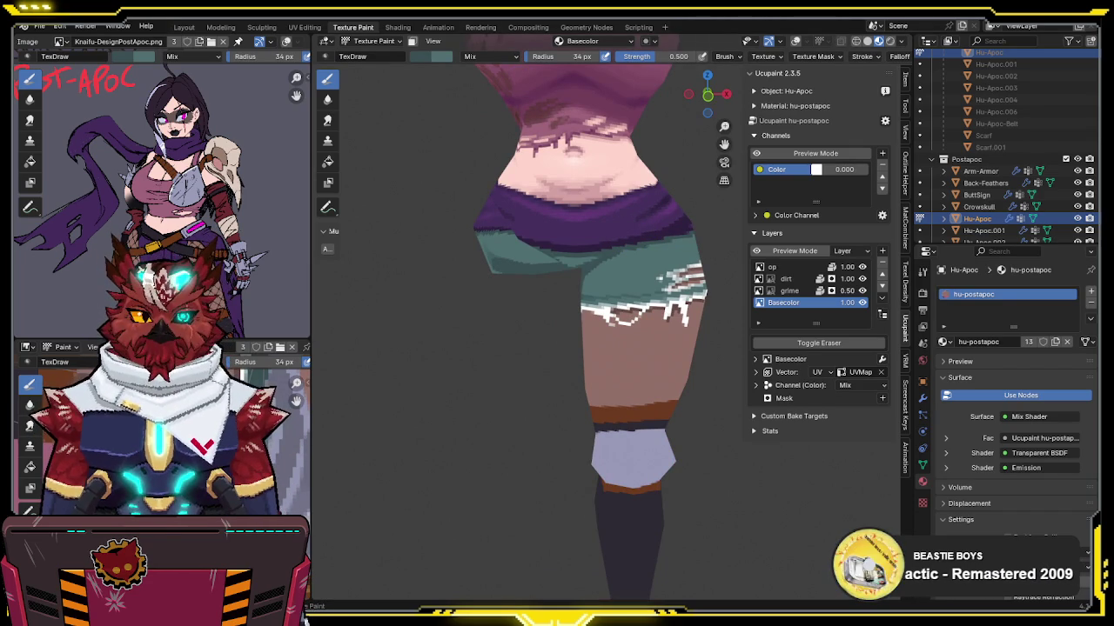
pyautogui.moveTo(585, 300)
pyautogui.mouseDown(button='middle')
pyautogui.moveTo(442, 293)
pyautogui.moveTo(452, 291)
pyautogui.mouseUp(button='middle')
pyautogui.scroll(5, 598, 292)
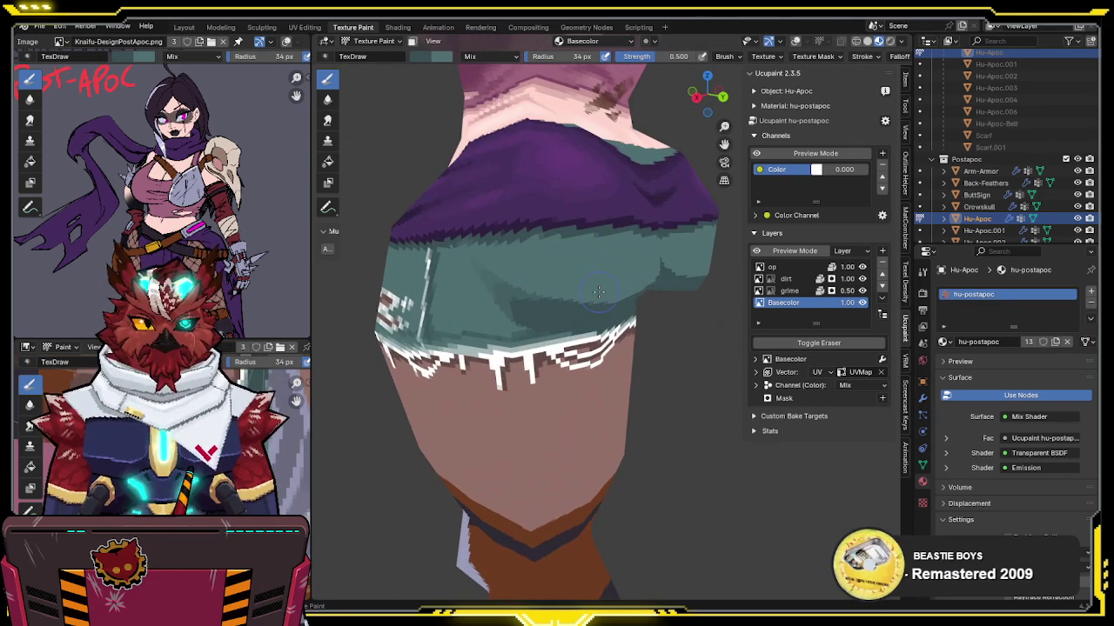
pyautogui.moveTo(608, 252)
pyautogui.mouseDown(button='middle')
pyautogui.moveTo(568, 267)
pyautogui.moveTo(657, 263)
pyautogui.moveTo(679, 274)
pyautogui.moveTo(574, 288)
pyautogui.mouseUp(button='middle')
pyautogui.hotkey('ctrl', 'Tab')
pyautogui.click(510, 269)
pyautogui.click(679, 274)
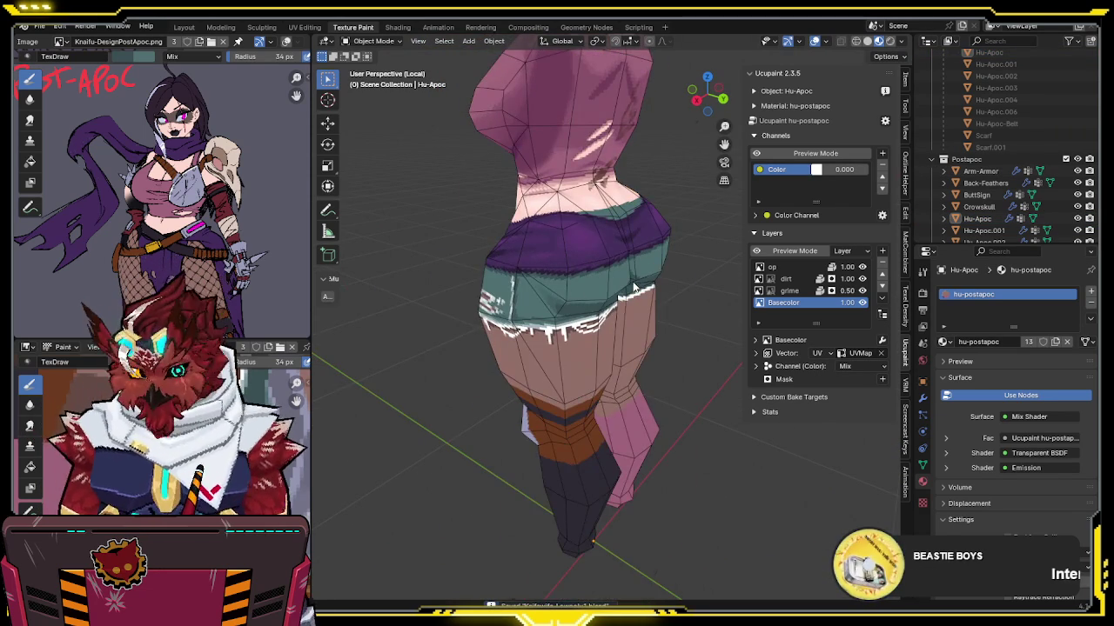
# Step: Exit local view to reveal the full character, look it over, and save the project
pyautogui.press('KP_Divide')
pyautogui.moveTo(632, 264); pyautogui.dragTo(736, 251, button='middle')
pyautogui.scroll(2, 641, 233)
pyautogui.moveTo(640, 233)
pyautogui.mouseDown(button='middle')
pyautogui.moveTo(681, 232)
pyautogui.moveTo(545, 224)
pyautogui.moveTo(592, 235)
pyautogui.moveTo(595, 250)
pyautogui.moveTo(472, 245)
pyautogui.moveTo(693, 261)
pyautogui.moveTo(609, 252)
pyautogui.moveTo(657, 250)
pyautogui.moveTo(472, 251)
pyautogui.moveTo(676, 222)
pyautogui.moveTo(623, 252)
pyautogui.moveTo(505, 249)
pyautogui.moveTo(670, 251)
pyautogui.moveTo(469, 260)
pyautogui.moveTo(490, 248)
pyautogui.moveTo(507, 257)
pyautogui.mouseUp(button='middle')
pyautogui.scroll(-4, 600, 256)
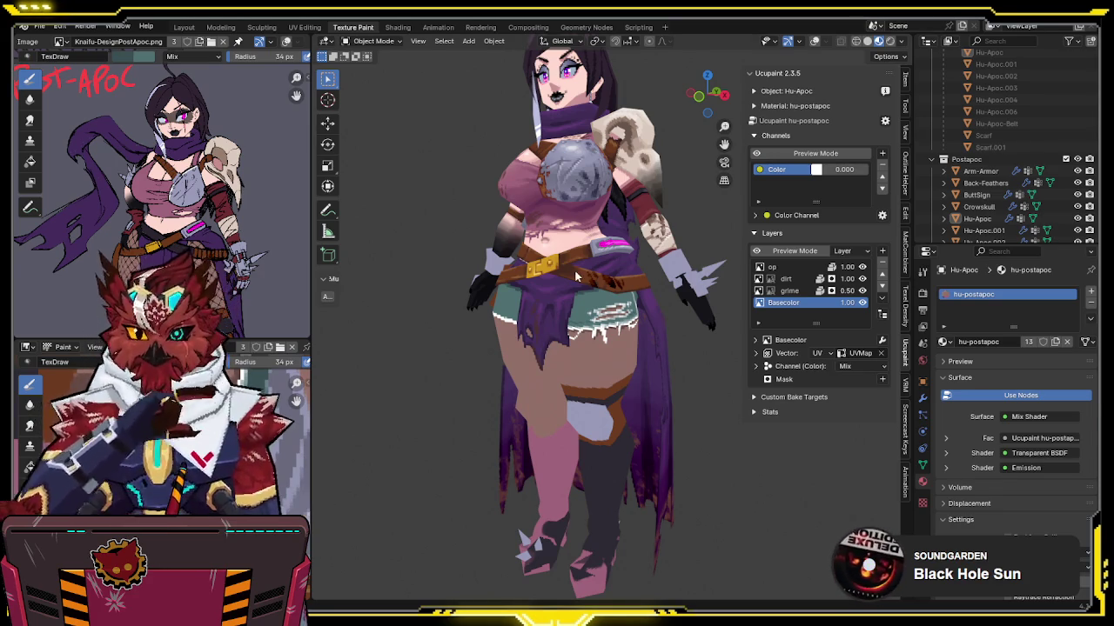
pyautogui.moveTo(544, 346)
pyautogui.mouseDown(button='middle')
pyautogui.moveTo(567, 281)
pyautogui.moveTo(612, 293)
pyautogui.moveTo(592, 301)
pyautogui.moveTo(708, 275)
pyautogui.moveTo(600, 290)
pyautogui.moveTo(664, 280)
pyautogui.moveTo(553, 198)
pyautogui.moveTo(625, 306)
pyautogui.moveTo(605, 346)
pyautogui.moveTo(737, 304)
pyautogui.moveTo(710, 311)
pyautogui.moveTo(638, 283)
pyautogui.moveTo(644, 274)
pyautogui.moveTo(618, 297)
pyautogui.mouseUp(button='middle')
pyautogui.scroll(3, 573, 304)
pyautogui.hotkey('ctrl', 's')
pyautogui.scroll(2, 651, 259)
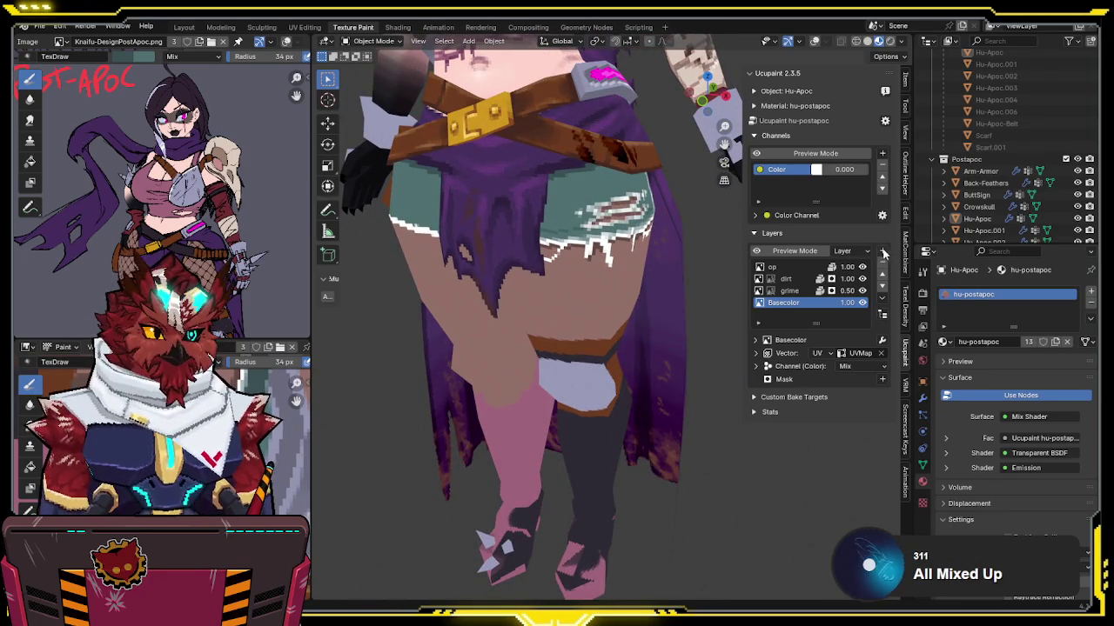
# Step: Add a new image layer above Basecolor in the Ucupaint layers
pyautogui.click(884, 252)
pyautogui.click(625, 268)
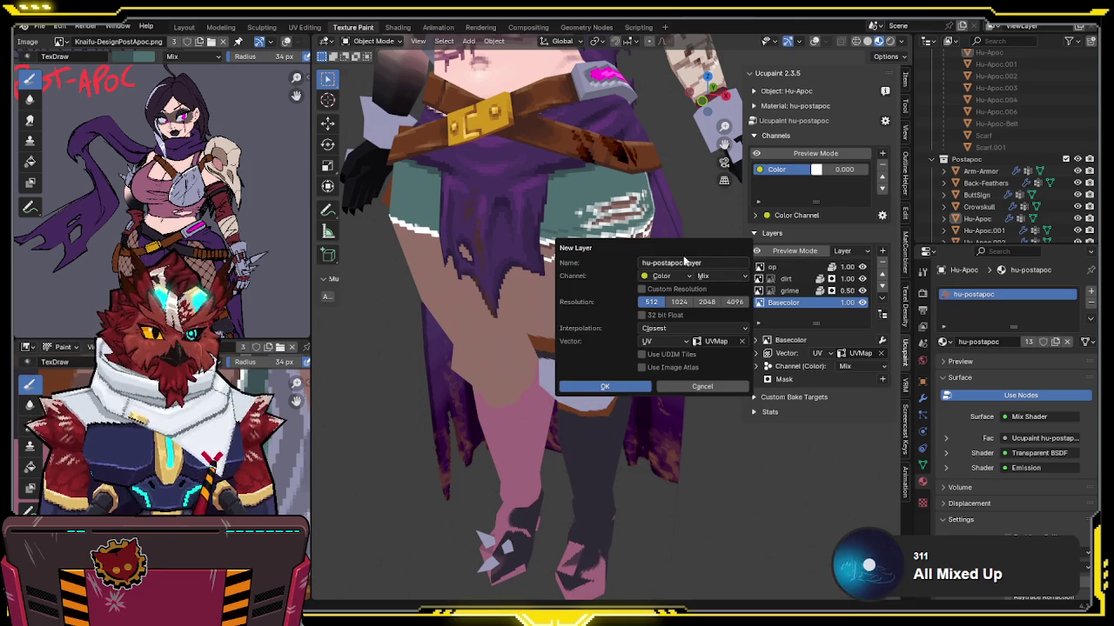
pyautogui.click(625, 388)
# Step: Select the character body and put it in Texture Paint mode
pyautogui.moveTo(580, 374); pyautogui.dragTo(592, 355, button='middle')
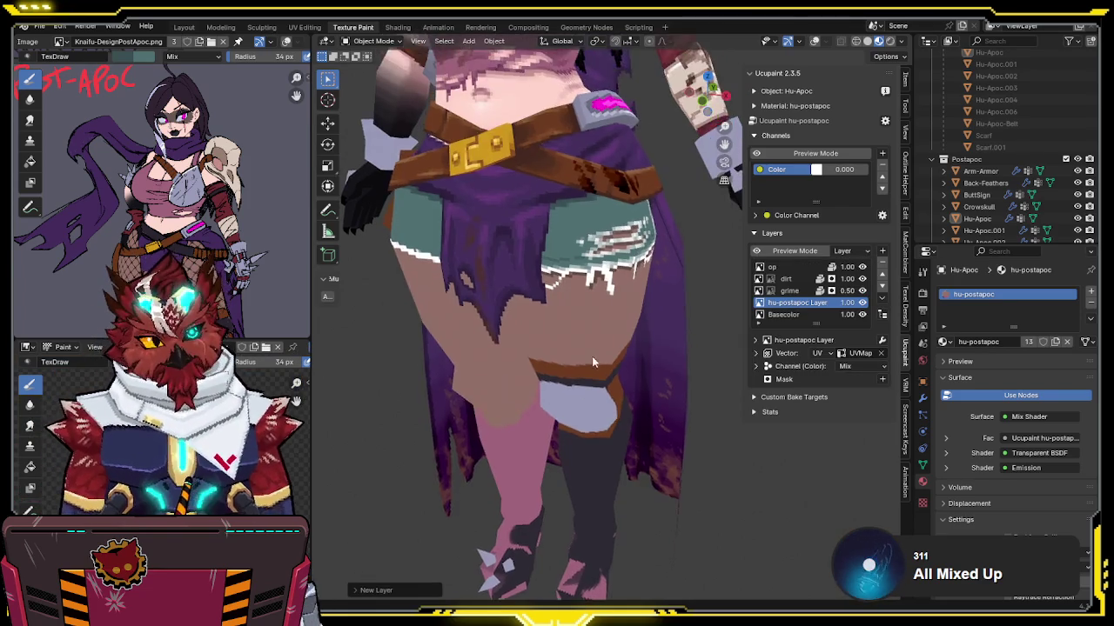
pyautogui.scroll(2, 601, 344)
pyautogui.click(608, 328)
pyautogui.hotkey('ctrl', 'Tab')
pyautogui.click(687, 284)
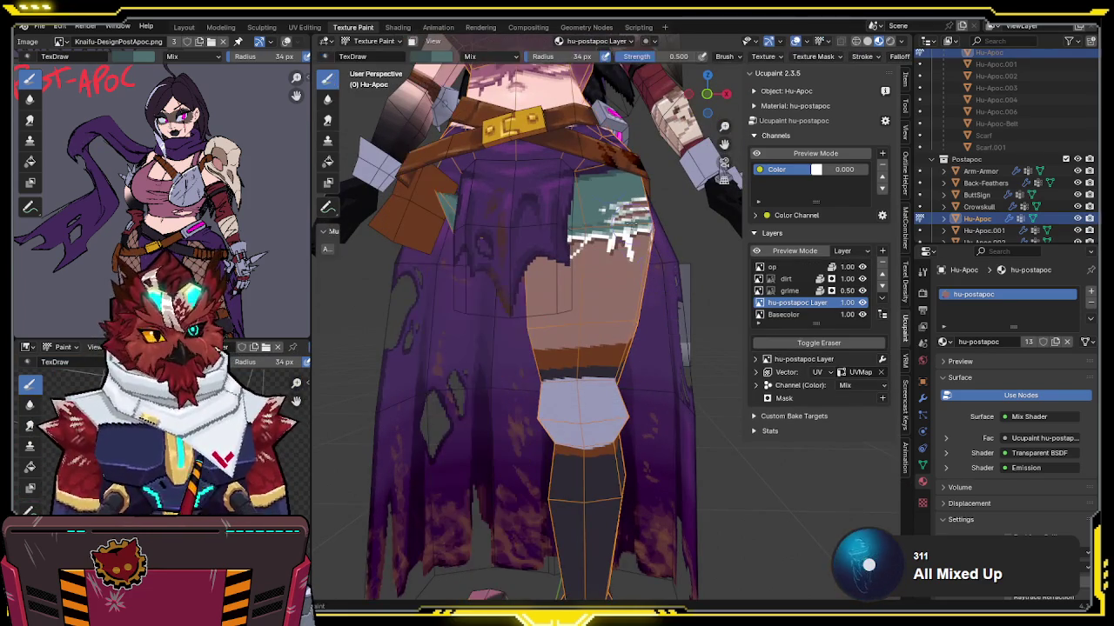
# Step: Set the paint colour to black and isolate the body in front view
pyautogui.click(419, 56)
pyautogui.moveTo(518, 96); pyautogui.dragTo(519, 174)
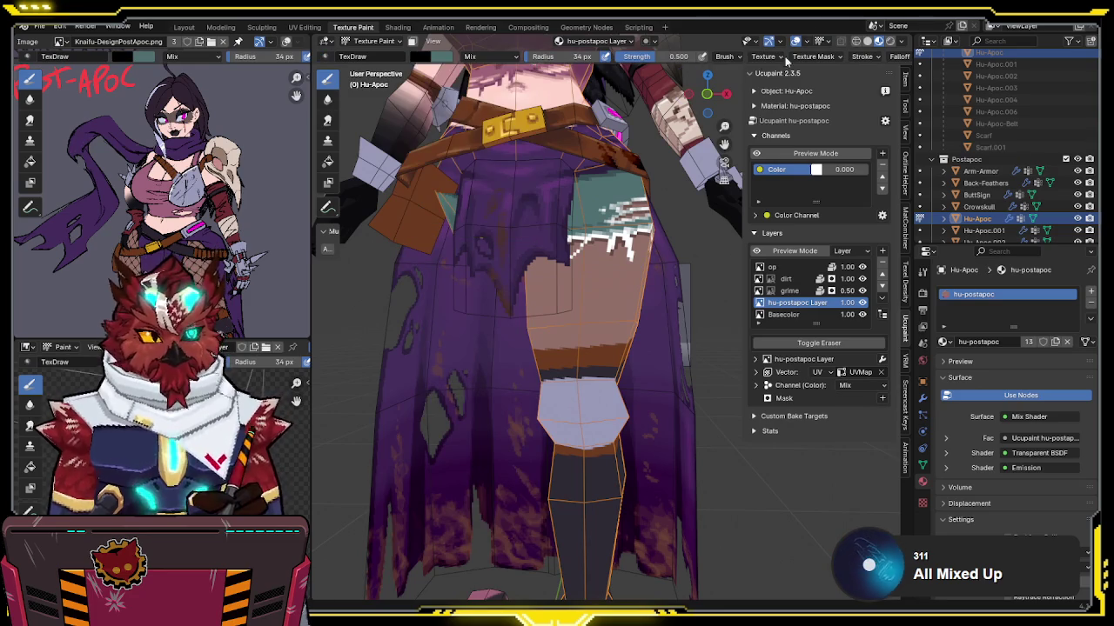
pyautogui.moveTo(592, 348); pyautogui.dragTo(589, 299, button='middle')
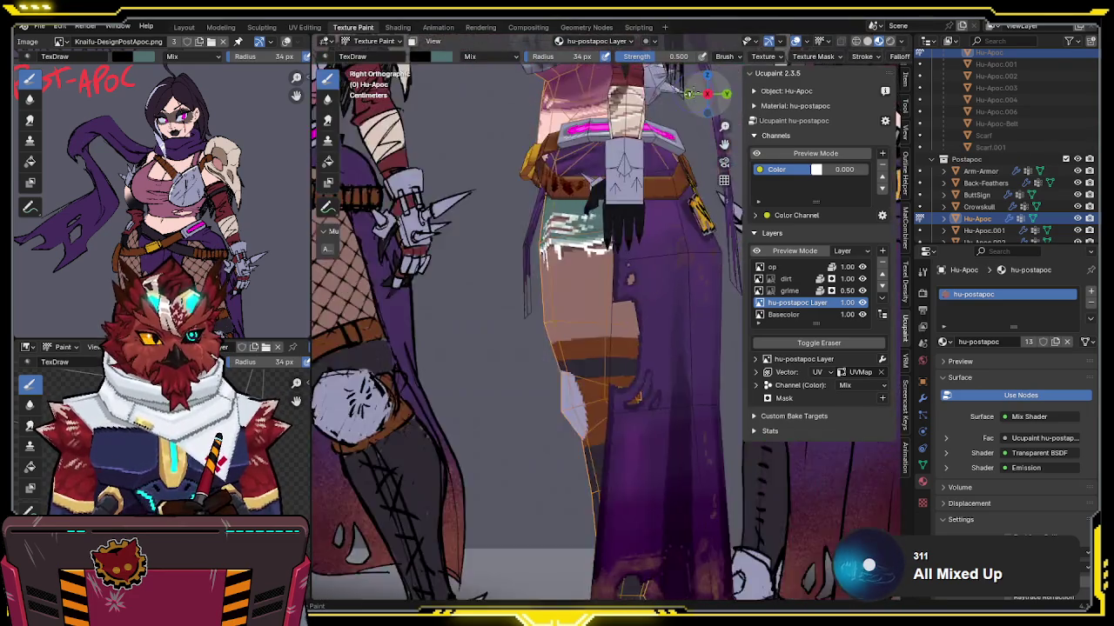
pyautogui.press('KP_1')
pyautogui.press('KP_Divide')
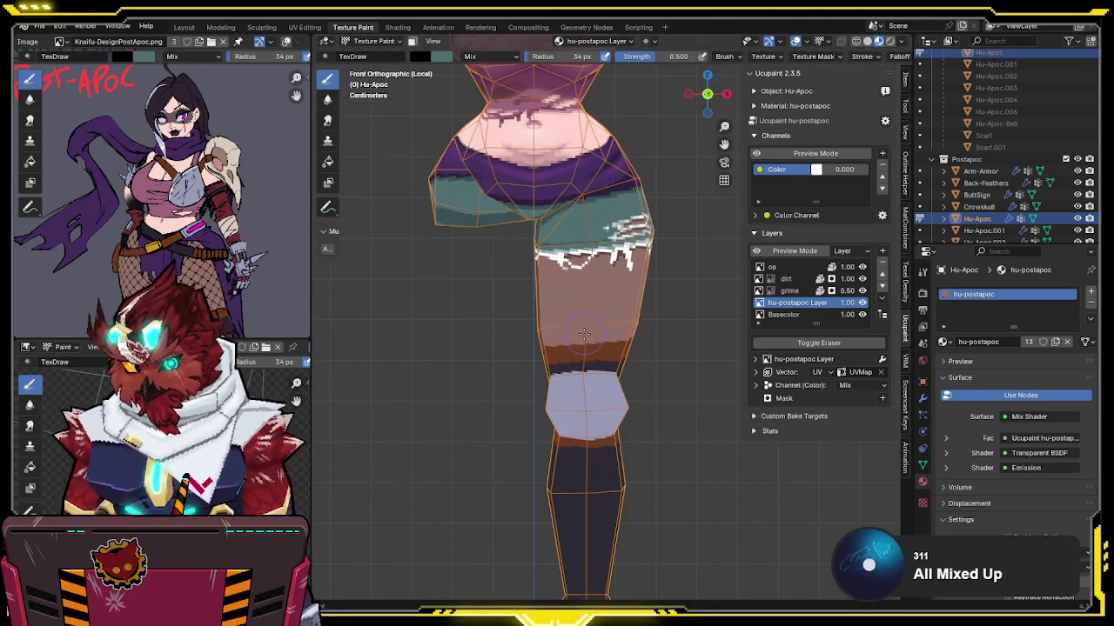
# Step: Toggle local view to reveal the hidden left leg and save the file
pyautogui.press('KP_Divide')
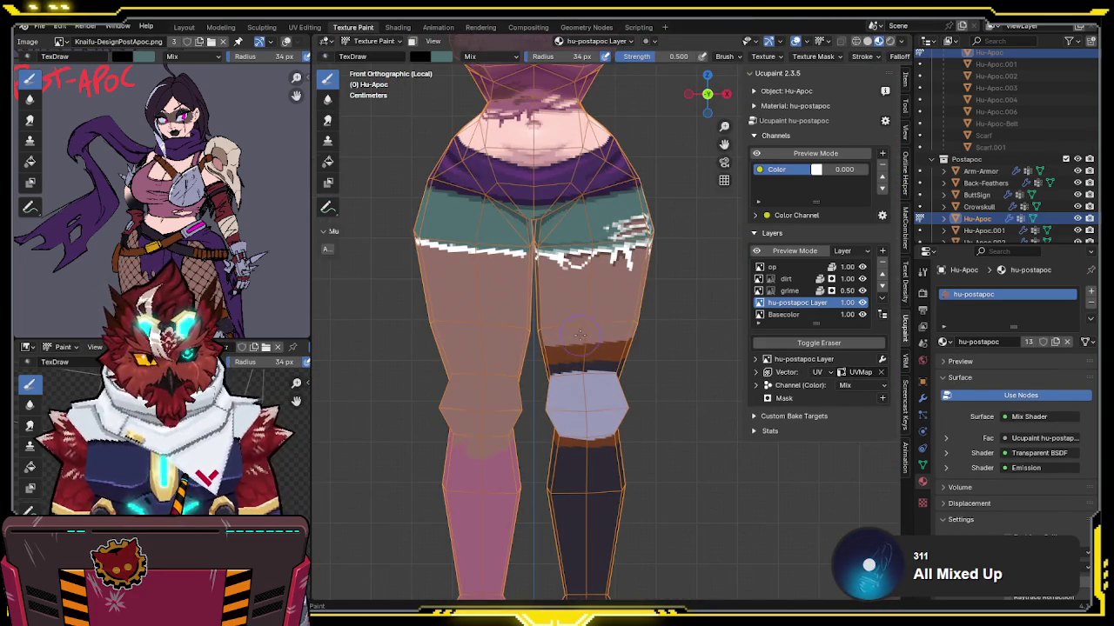
pyautogui.press('KP_Divide')
pyautogui.scroll(2, 611, 311)
pyautogui.hotkey('ctrl', 's')
# Step: Raise brush strength to 1.0 and test diagonal black strokes on the thigh
pyautogui.moveTo(598, 328)
pyautogui.keyDown('shift'); pyautogui.mouseDown(button='middle')
pyautogui.moveTo(592, 294)
pyautogui.moveTo(573, 318)
pyautogui.mouseUp(button='middle'); pyautogui.keyUp('shift')
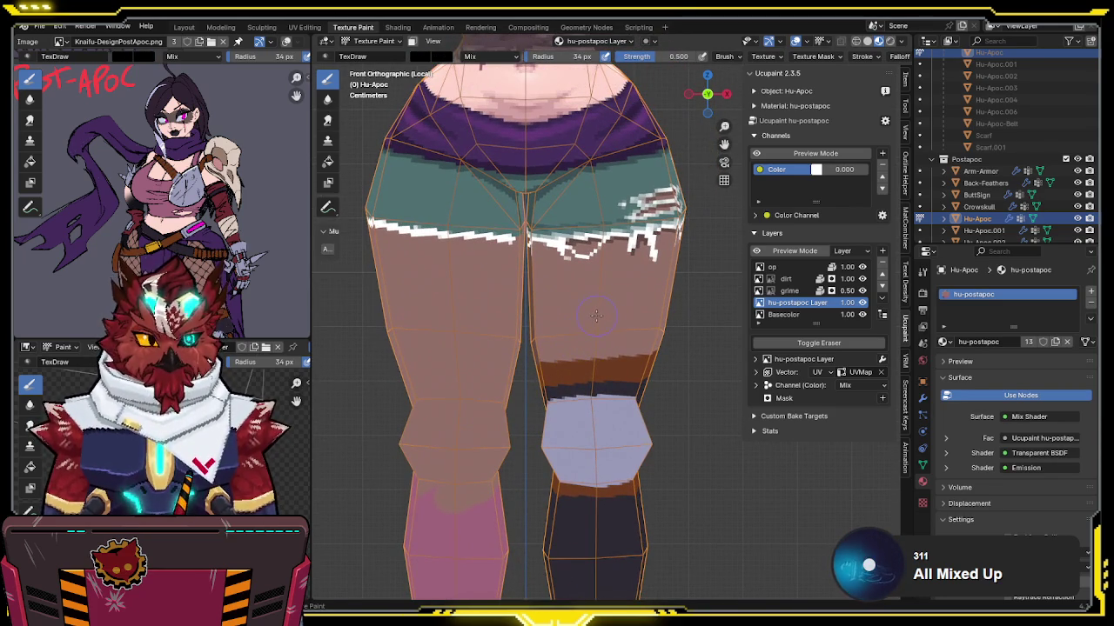
pyautogui.moveTo(540, 372); pyautogui.dragTo(614, 294)
pyautogui.hotkey('ctrl', 'z')
pyautogui.moveTo(659, 59); pyautogui.dragTo(696, 59)
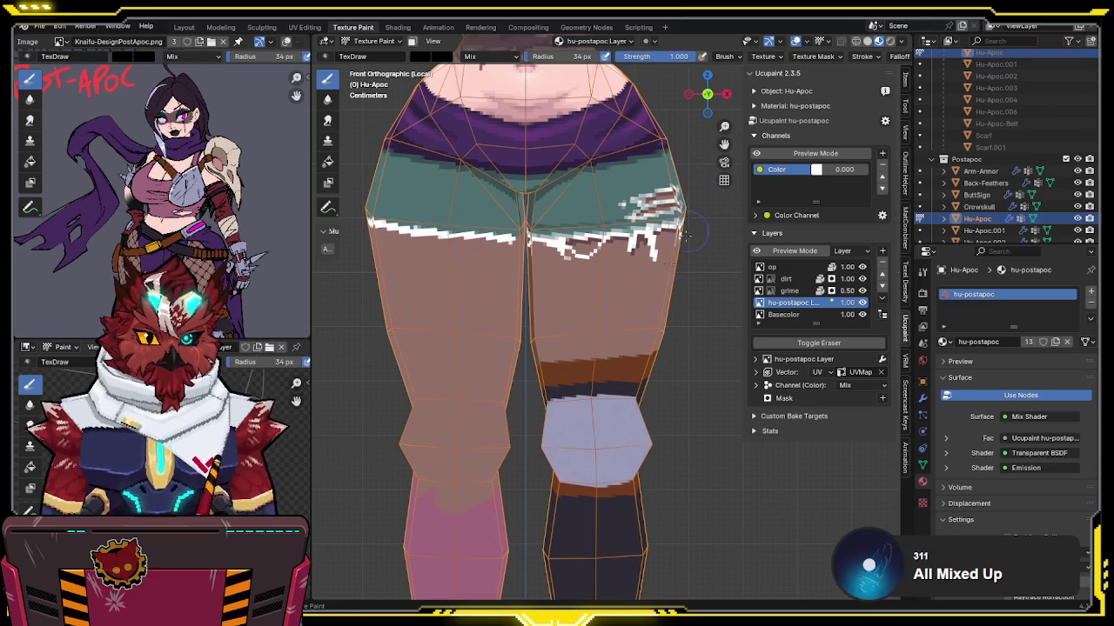
pyautogui.moveTo(534, 376); pyautogui.dragTo(557, 346)
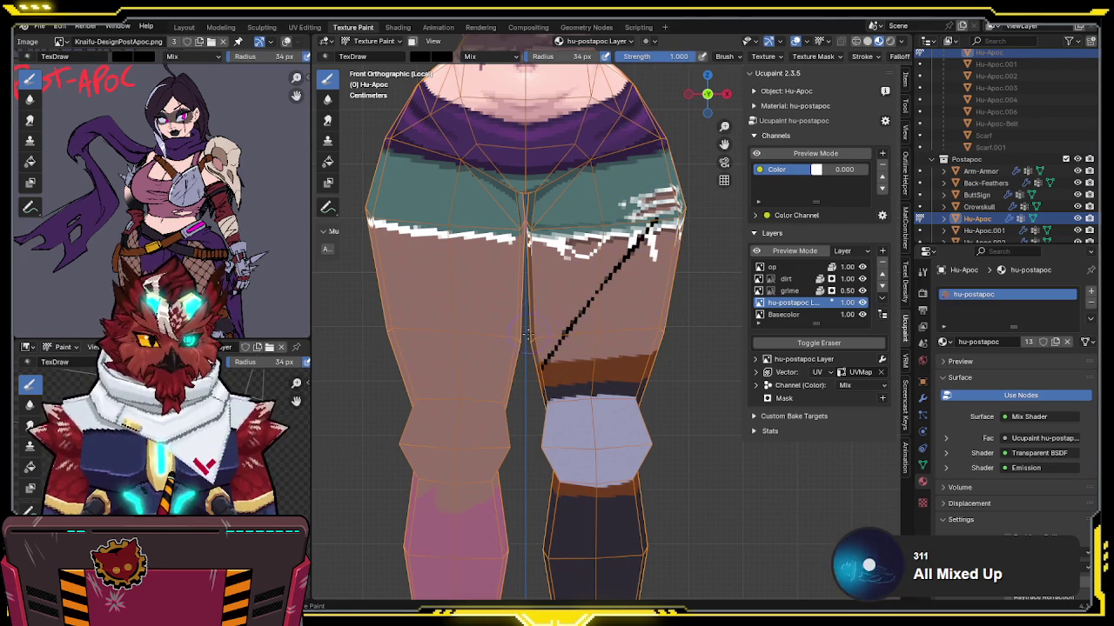
pyautogui.moveTo(535, 325); pyautogui.dragTo(612, 218)
pyautogui.moveTo(570, 383); pyautogui.dragTo(659, 280)
pyautogui.hotkey('ctrl', 'z')
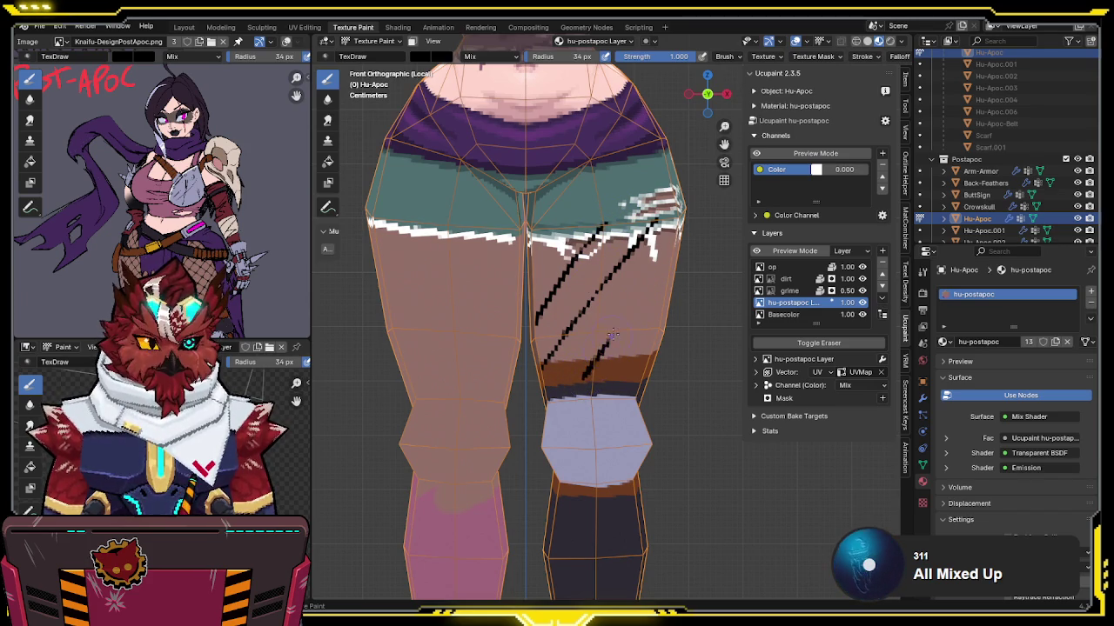
# Step: Try 4 px and 7 px brush radii for the line, settling on 9 px
pyautogui.press('f')
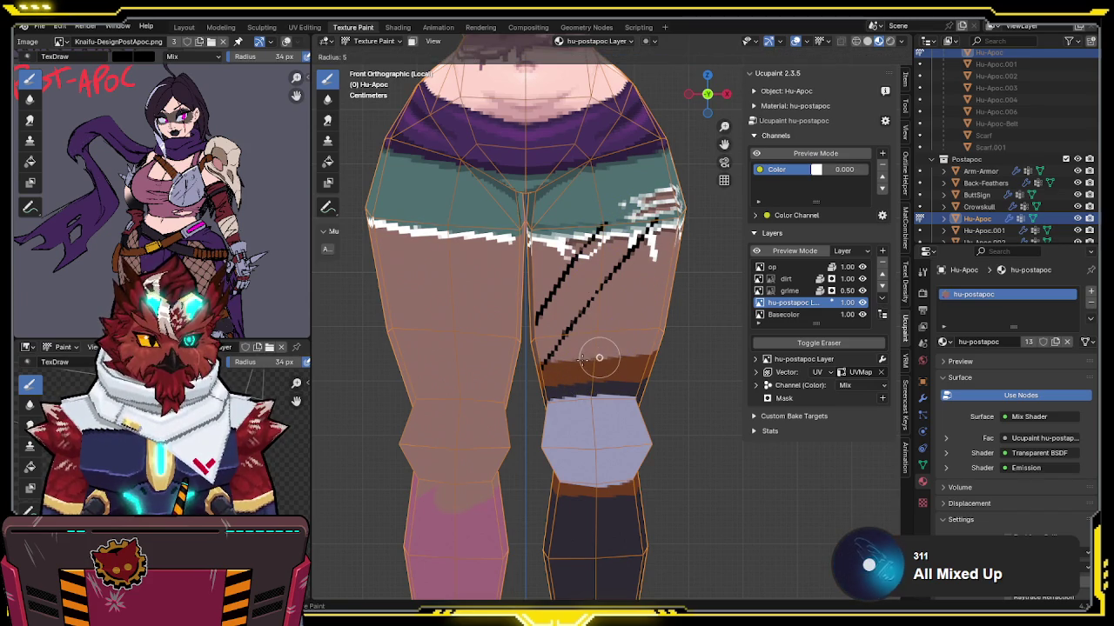
pyautogui.click(599, 358)
pyautogui.moveTo(583, 374); pyautogui.dragTo(661, 294)
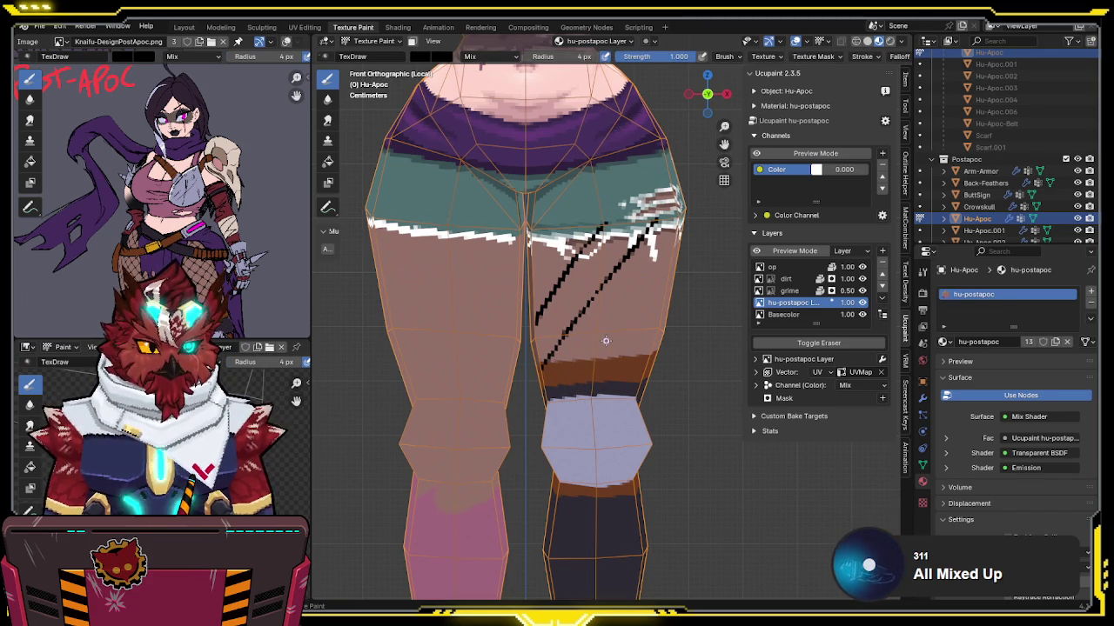
pyautogui.press(']')
pyautogui.press(']')
pyautogui.press(']')
pyautogui.moveTo(589, 375); pyautogui.dragTo(686, 249)
pyautogui.hotkey('ctrl', 'z')
pyautogui.press('f')
pyautogui.click(608, 346)
pyautogui.moveTo(588, 376); pyautogui.dragTo(685, 261)
pyautogui.hotkey('ctrl', 'z')
# Step: Paint a diagonal black line up the thigh, undoing extra strokes to leave one
pyautogui.moveTo(572, 396); pyautogui.dragTo(666, 281)
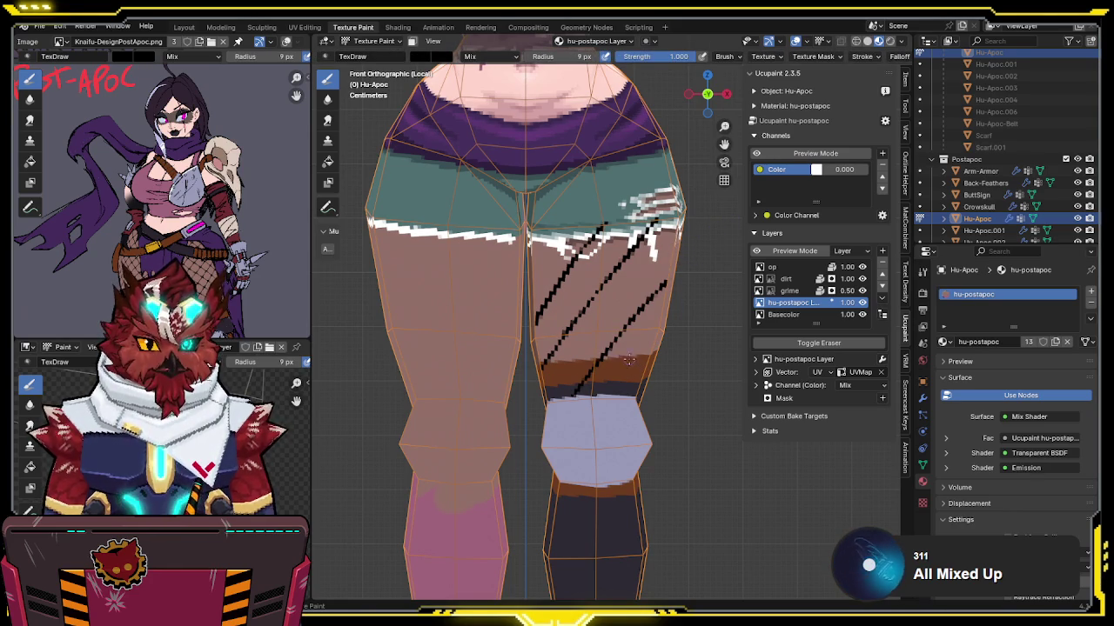
pyautogui.moveTo(536, 300); pyautogui.dragTo(627, 389)
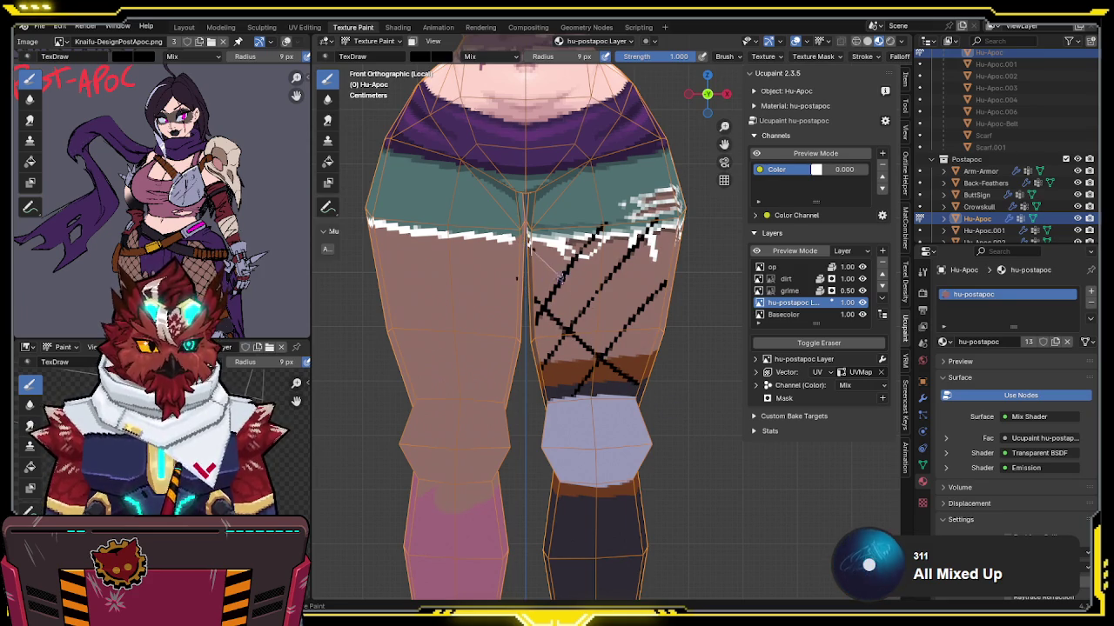
pyautogui.moveTo(535, 251); pyautogui.dragTo(687, 365)
pyautogui.hotkey('ctrl', 'z')
pyautogui.hotkey('ctrl', 'z')
pyautogui.hotkey('ctrl', 'z')
pyautogui.hotkey('ctrl', 'z')
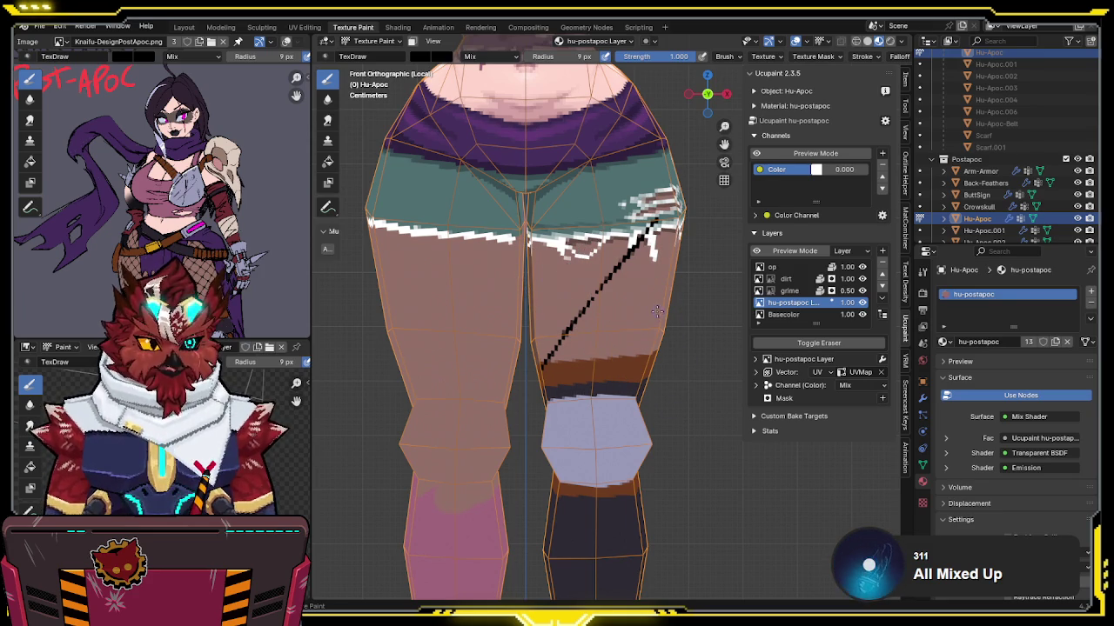
pyautogui.hotkey('ctrl', 'z')
# Step: Paint mirrored parallel diagonal black lines across both thighs
pyautogui.moveTo(545, 379); pyautogui.dragTo(678, 230)
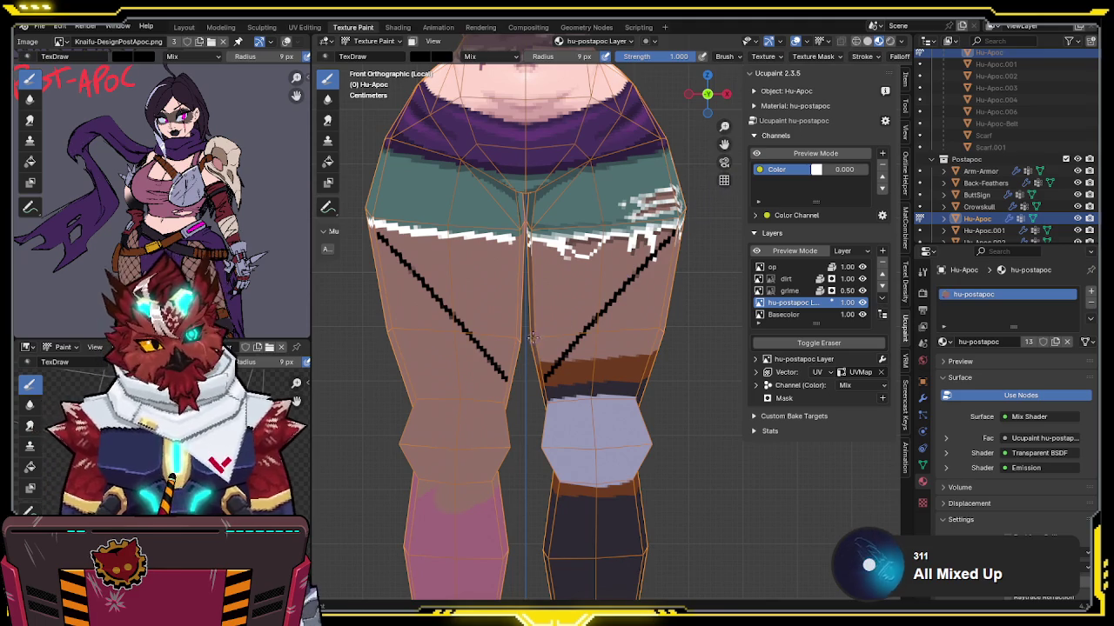
pyautogui.moveTo(535, 320); pyautogui.dragTo(648, 185)
pyautogui.hotkey('ctrl', 'z')
pyautogui.moveTo(519, 348); pyautogui.dragTo(662, 201)
pyautogui.hotkey('ctrl', 'z')
pyautogui.moveTo(535, 330); pyautogui.dragTo(654, 216)
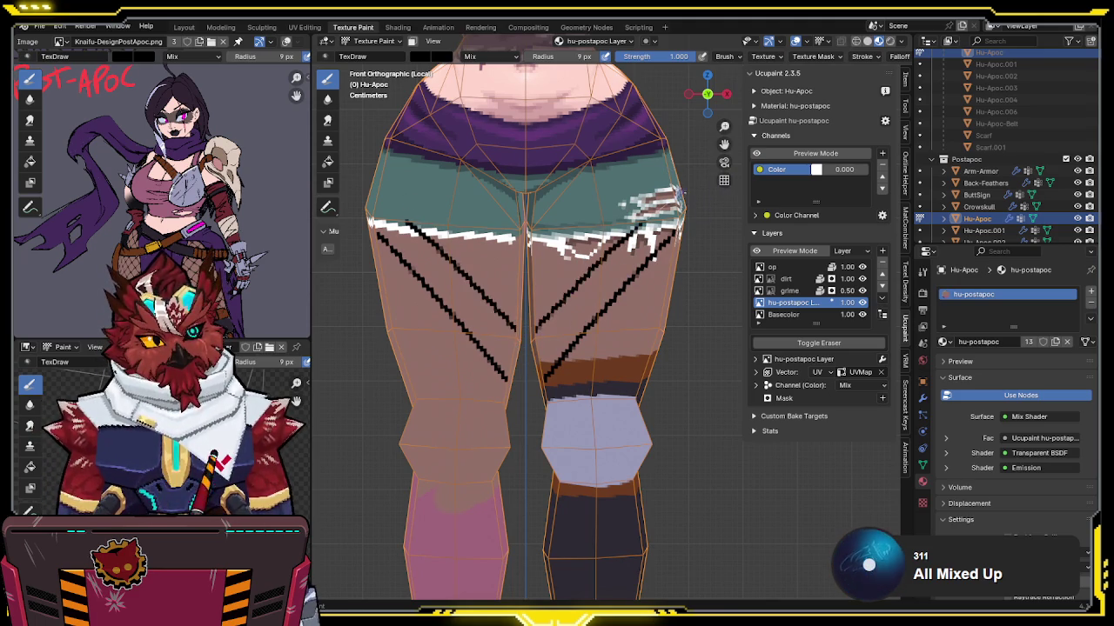
pyautogui.moveTo(527, 291)
pyautogui.mouseDown()
pyautogui.moveTo(592, 220)
pyautogui.moveTo(673, 380)
pyautogui.mouseUp()
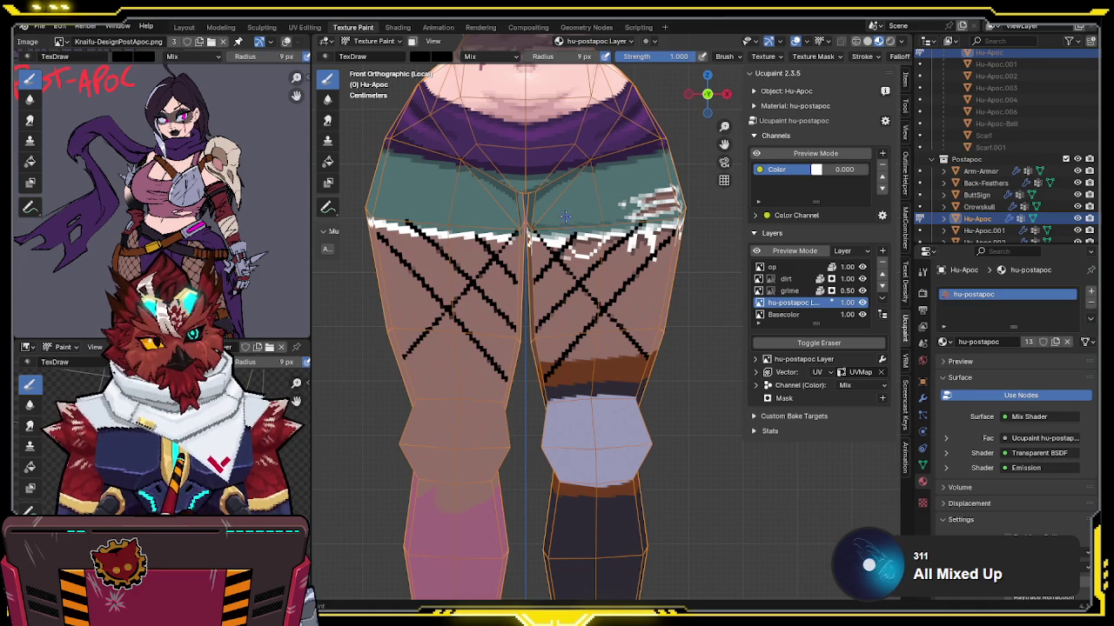
# Step: Add crossing opposite diagonals on both thighs to form the diamond fishnet grid
pyautogui.moveTo(565, 230); pyautogui.dragTo(644, 347)
pyautogui.moveTo(555, 311); pyautogui.dragTo(637, 429)
pyautogui.hotkey('ctrl', 'z')
pyautogui.moveTo(532, 293); pyautogui.dragTo(633, 392)
pyautogui.hotkey('ctrl', 'z')
pyautogui.moveTo(530, 289); pyautogui.dragTo(621, 395)
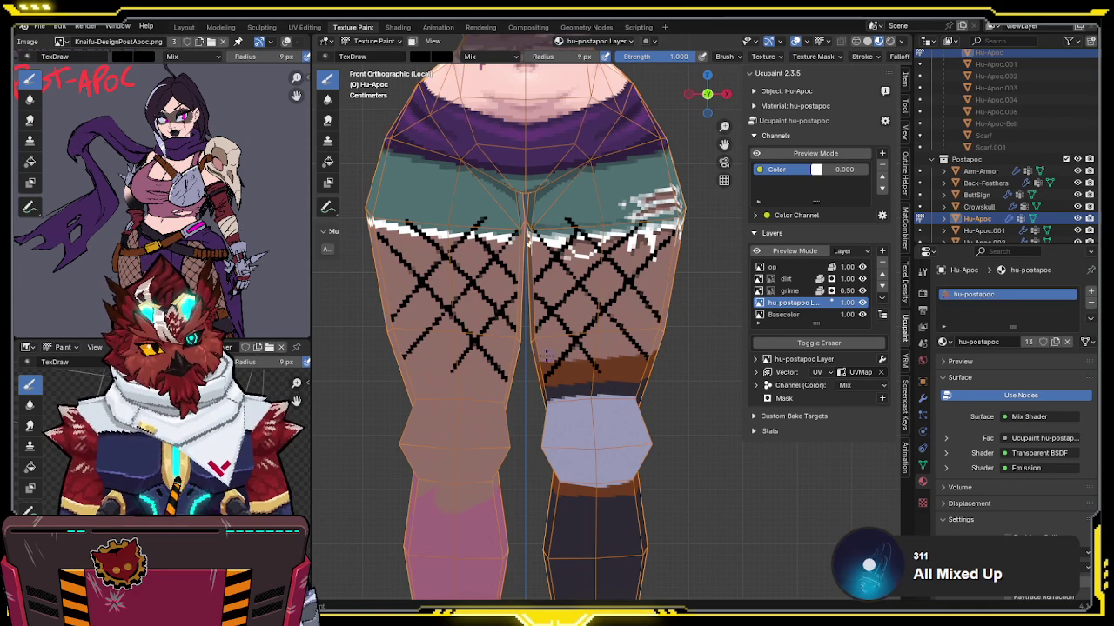
pyautogui.moveTo(529, 344)
pyautogui.mouseDown()
pyautogui.moveTo(591, 407)
pyautogui.moveTo(630, 346)
pyautogui.mouseUp()
pyautogui.hotkey('ctrl', 'z')
pyautogui.moveTo(579, 399); pyautogui.dragTo(628, 342)
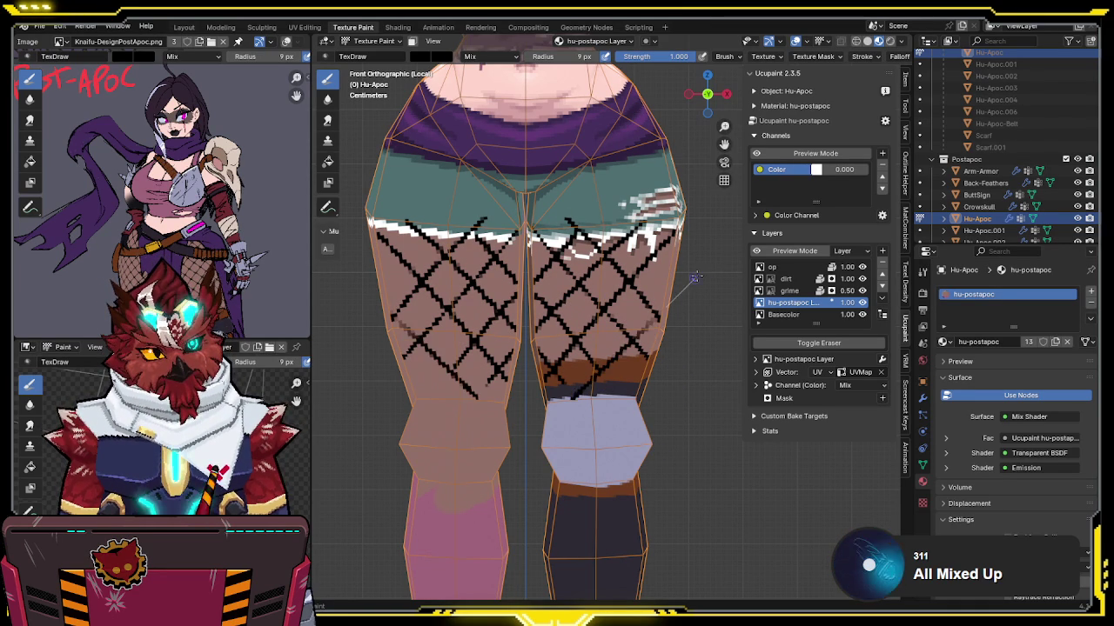
pyautogui.hotkey('ctrl', 'z')
pyautogui.moveTo(576, 402); pyautogui.dragTo(633, 345)
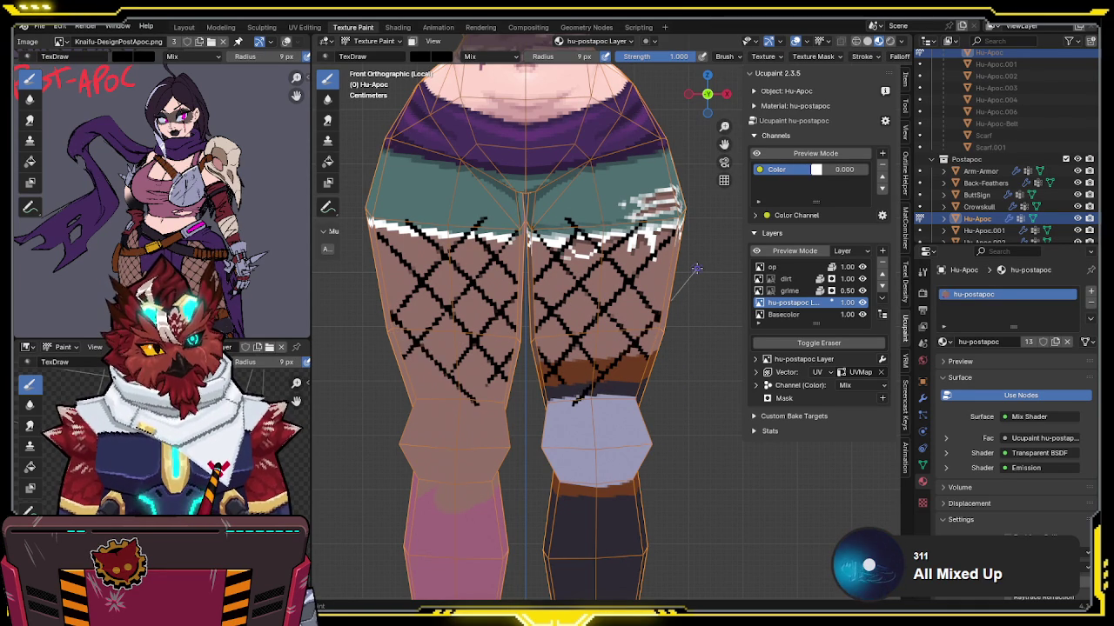
pyautogui.moveTo(696, 280); pyautogui.dragTo(609, 303, button='middle')
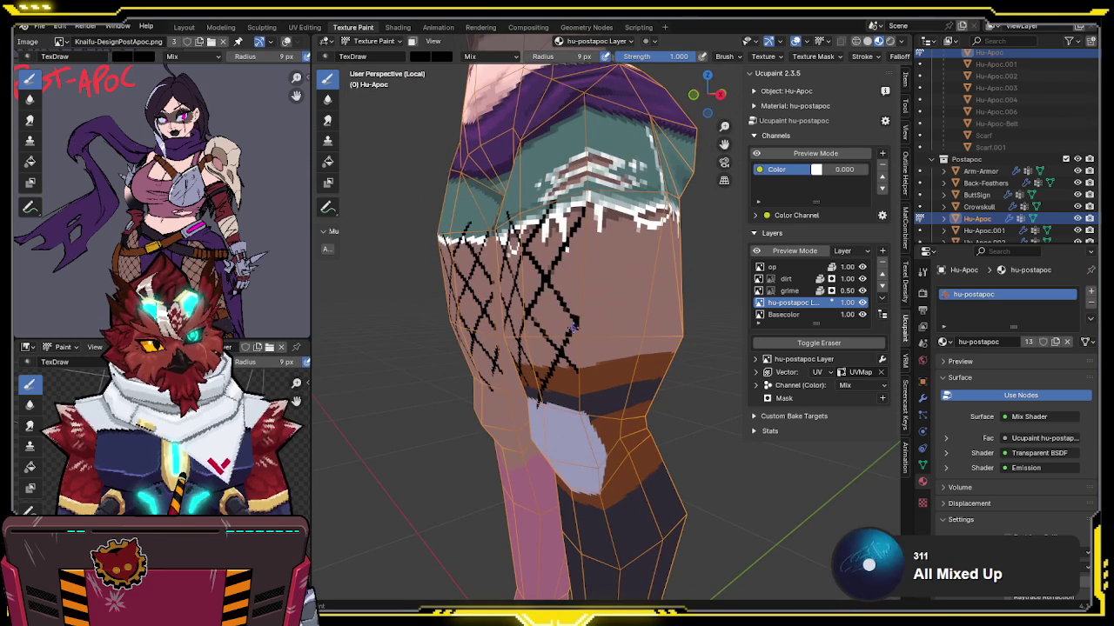
# Step: Extend the fishnet lines over the hip and down the side of the leg
pyautogui.moveTo(572, 325); pyautogui.dragTo(706, 195)
pyautogui.moveTo(561, 213); pyautogui.dragTo(548, 208, button='middle')
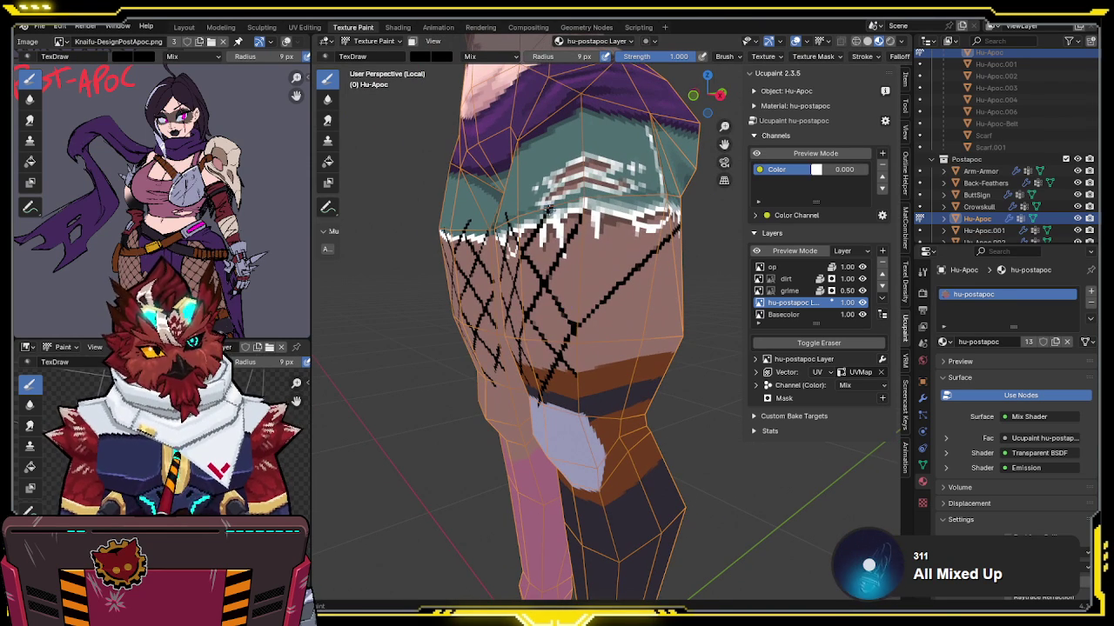
pyautogui.moveTo(548, 211); pyautogui.dragTo(687, 405)
pyautogui.moveTo(568, 320); pyautogui.dragTo(631, 396)
pyautogui.moveTo(631, 396); pyautogui.dragTo(557, 382, button='middle')
pyautogui.moveTo(555, 380); pyautogui.dragTo(687, 274)
pyautogui.hotkey('ctrl', 'z')
pyautogui.moveTo(555, 380); pyautogui.dragTo(552, 378, button='middle')
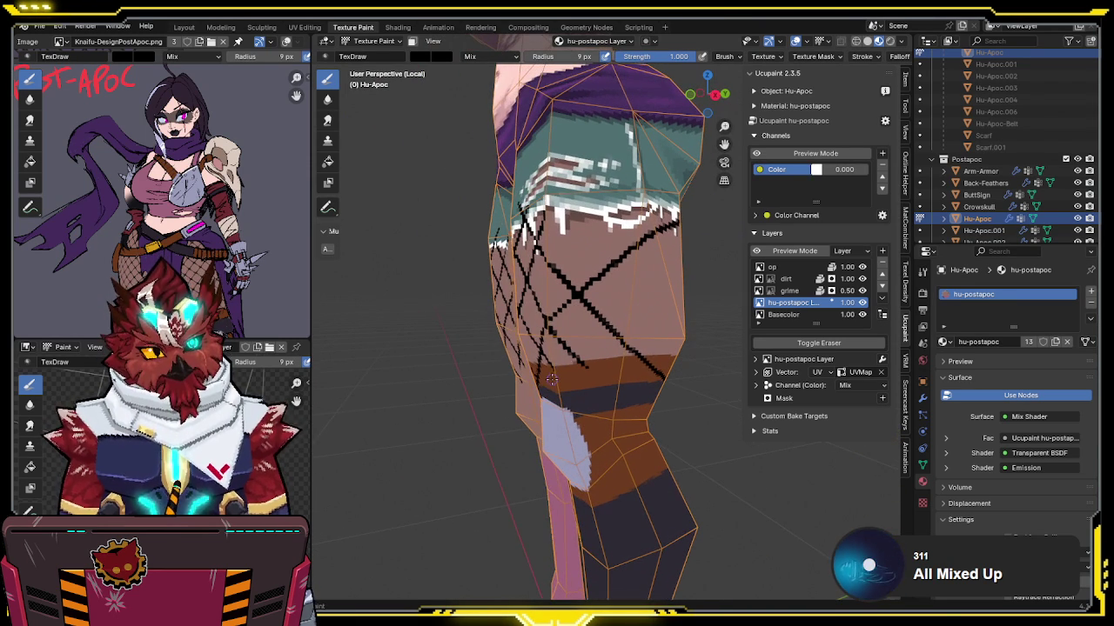
pyautogui.moveTo(551, 380); pyautogui.dragTo(739, 213)
# Step: Add another fishnet line around the leg, then switch the brush to erasing
pyautogui.moveTo(629, 272); pyautogui.dragTo(637, 280, button='middle')
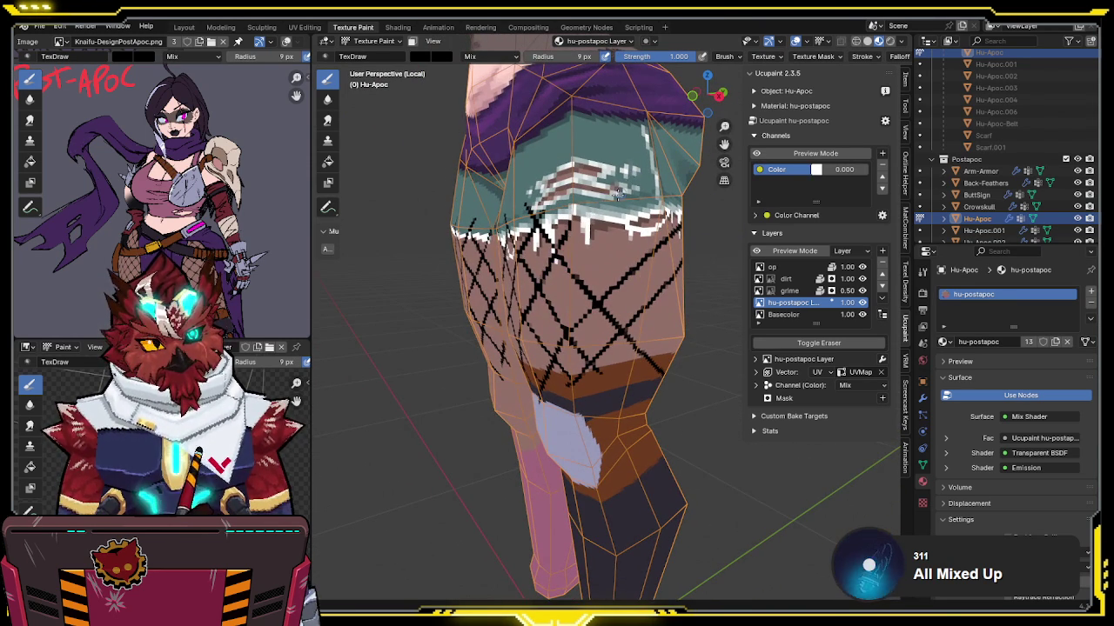
pyautogui.moveTo(617, 193); pyautogui.dragTo(568, 218, button='middle')
pyautogui.moveTo(593, 242); pyautogui.dragTo(679, 348)
pyautogui.moveTo(678, 348)
pyautogui.mouseDown(button='middle')
pyautogui.moveTo(605, 322)
pyautogui.moveTo(590, 296)
pyautogui.mouseUp(button='middle')
pyautogui.moveTo(609, 248); pyautogui.dragTo(606, 252, button='middle')
pyautogui.press('e')
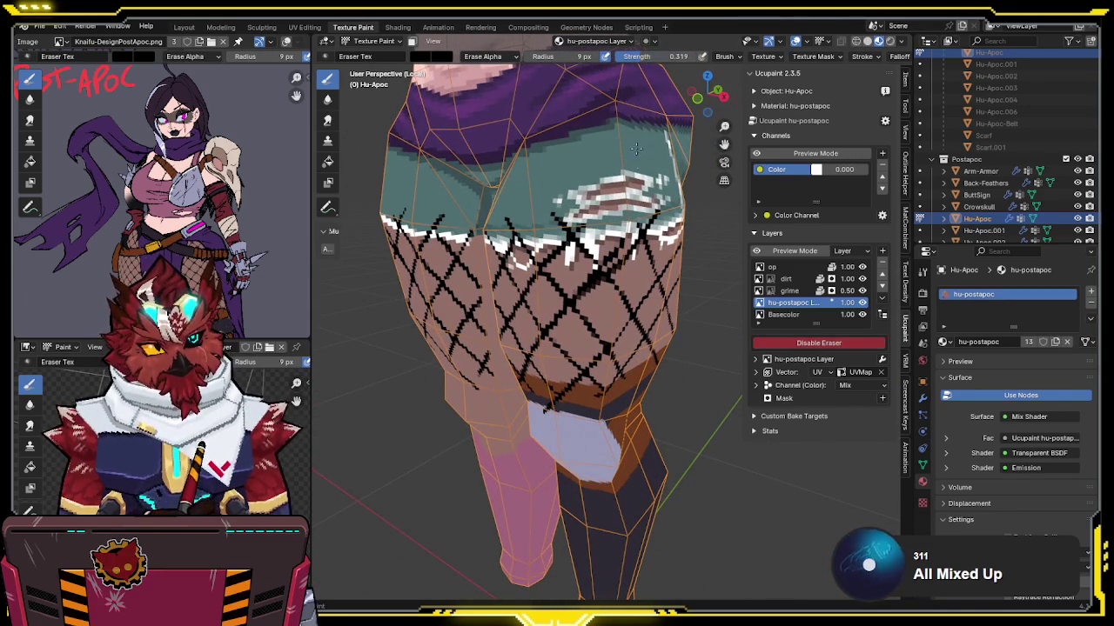
# Step: Set the eraser brush radius to 19 px
pyautogui.press('f')
pyautogui.click(612, 258)
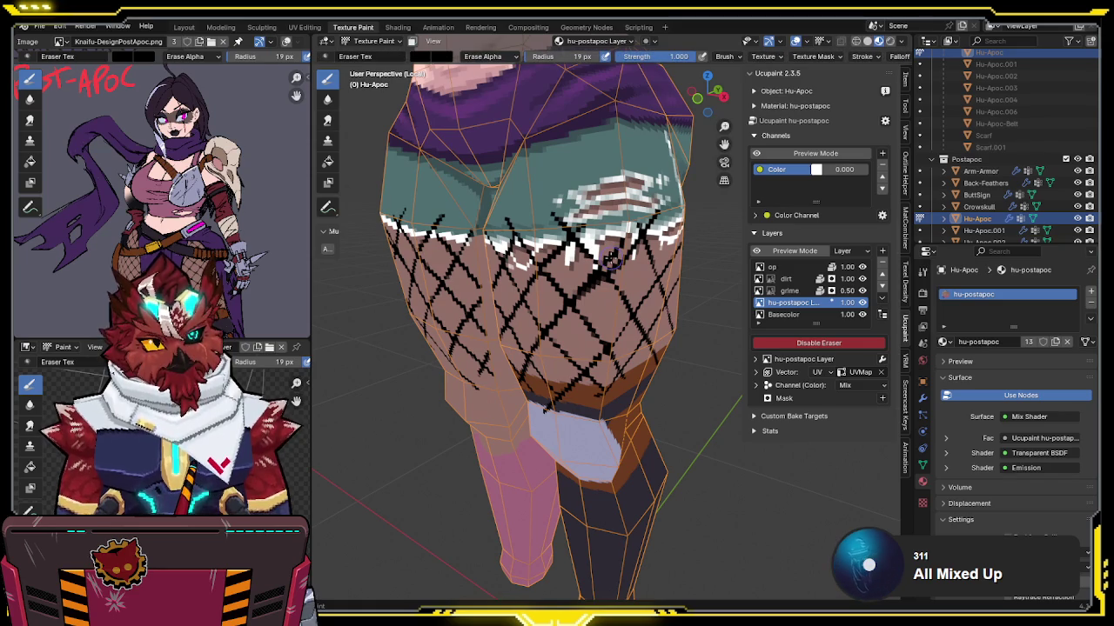
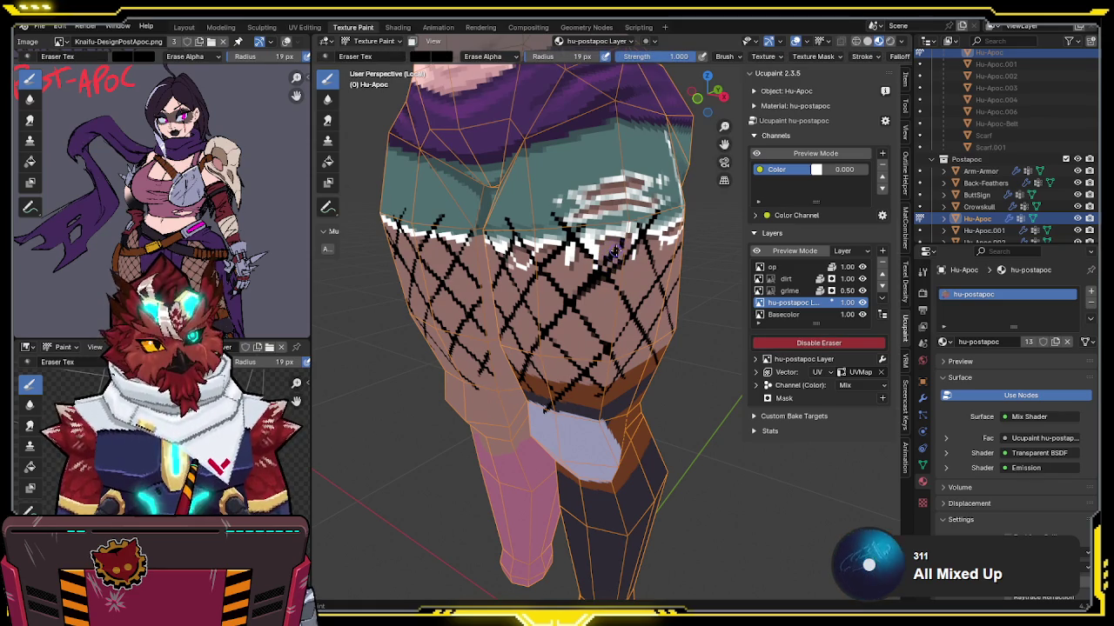
# Step: Paint a black fishnet line down the thigh, undoing the thick stray stroke
pyautogui.press('e')
pyautogui.moveTo(583, 265)
pyautogui.mouseDown()
pyautogui.moveTo(570, 295)
pyautogui.moveTo(587, 344)
pyautogui.mouseUp()
pyautogui.hotkey('ctrl', 'z')
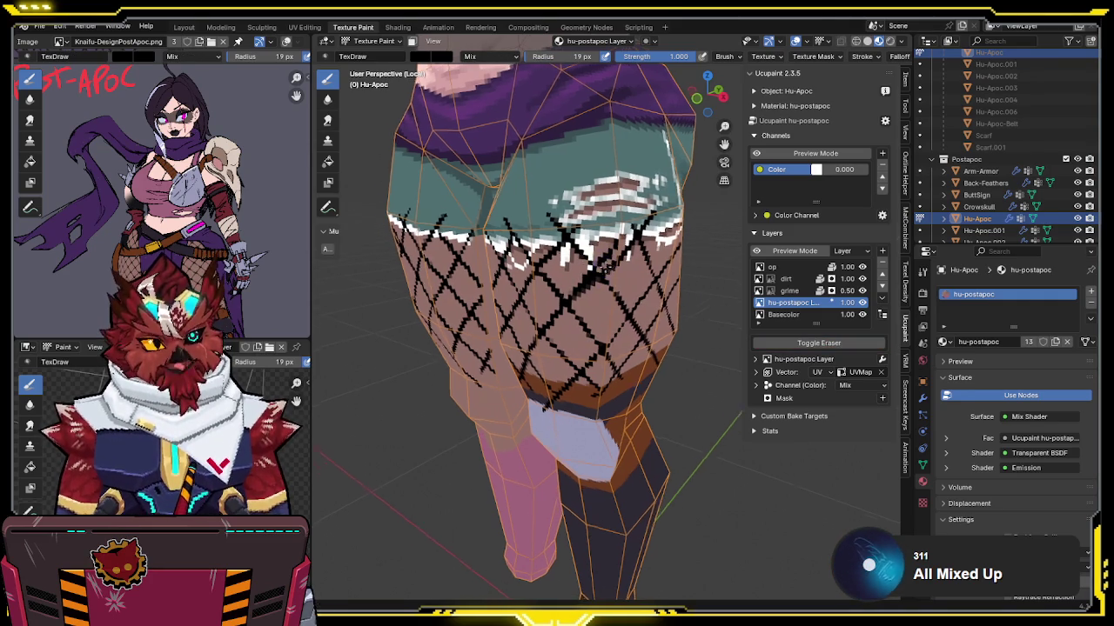
pyautogui.moveTo(586, 343); pyautogui.dragTo(594, 257, button='middle')
pyautogui.press('e')
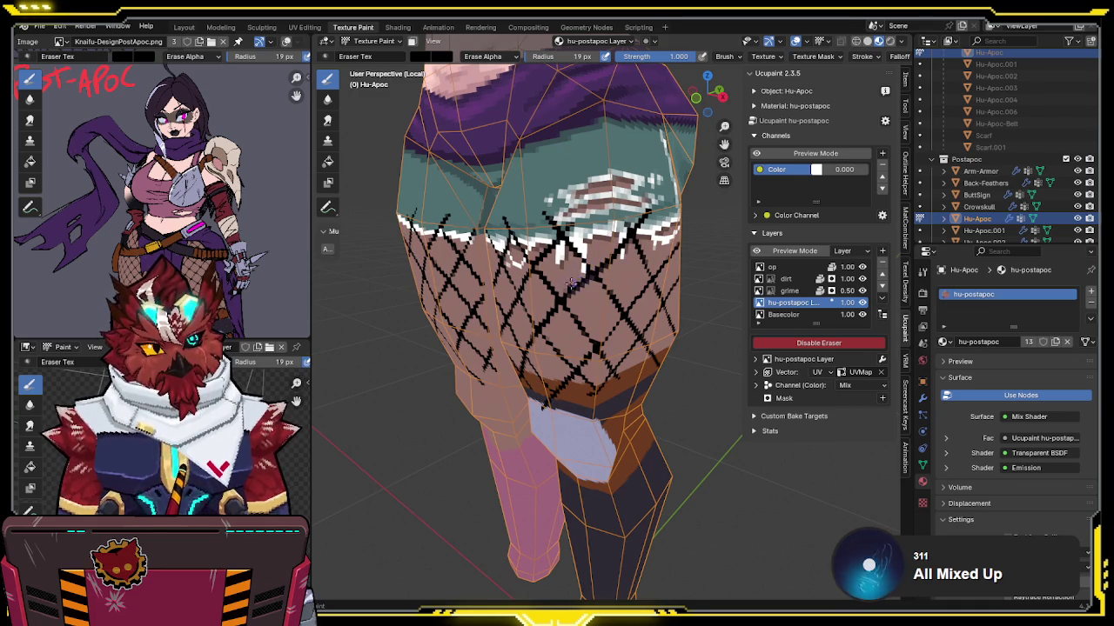
pyautogui.moveTo(580, 271)
pyautogui.mouseDown(button='middle')
pyautogui.moveTo(506, 251)
pyautogui.moveTo(606, 269)
pyautogui.mouseUp(button='middle')
# Step: Add a diagonal fishnet line across the hip and orbit to check it
pyautogui.press('e')
pyautogui.moveTo(522, 285); pyautogui.dragTo(639, 296)
pyautogui.hotkey('ctrl', 'z')
pyautogui.moveTo(609, 295); pyautogui.dragTo(585, 325, button='middle')
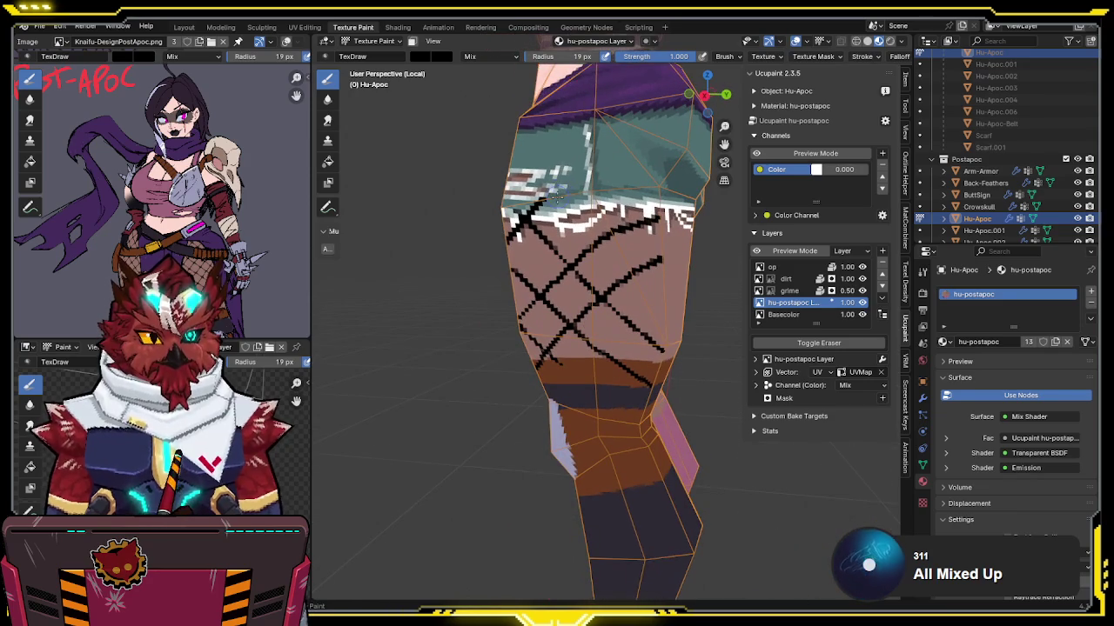
pyautogui.moveTo(555, 198); pyautogui.dragTo(563, 211, button='middle')
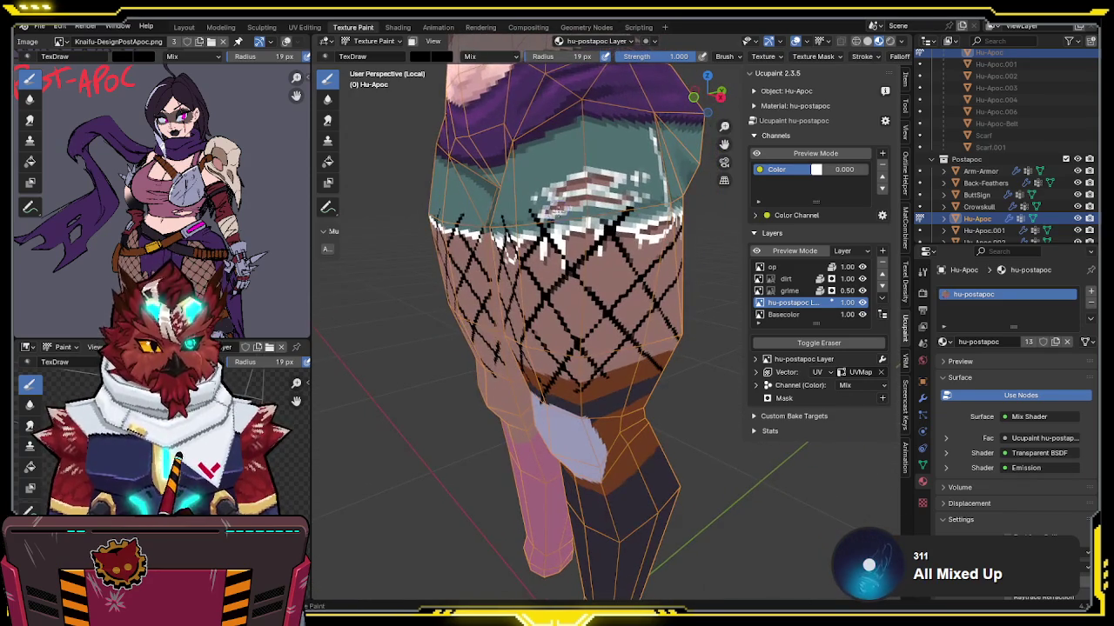
pyautogui.moveTo(554, 213); pyautogui.dragTo(600, 159)
pyautogui.moveTo(645, 214)
pyautogui.mouseDown(button='middle')
pyautogui.moveTo(592, 217)
pyautogui.moveTo(639, 301)
pyautogui.mouseUp(button='middle')
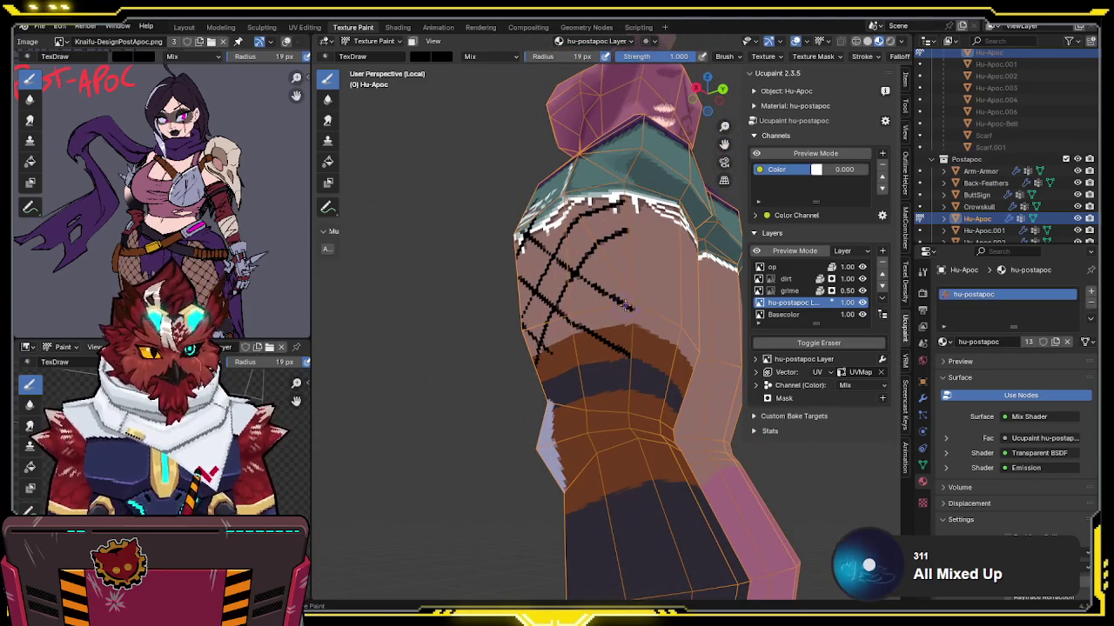
# Step: Erase part of the stray black stroke on the outer thigh
pyautogui.moveTo(645, 324); pyautogui.dragTo(574, 372, button='middle')
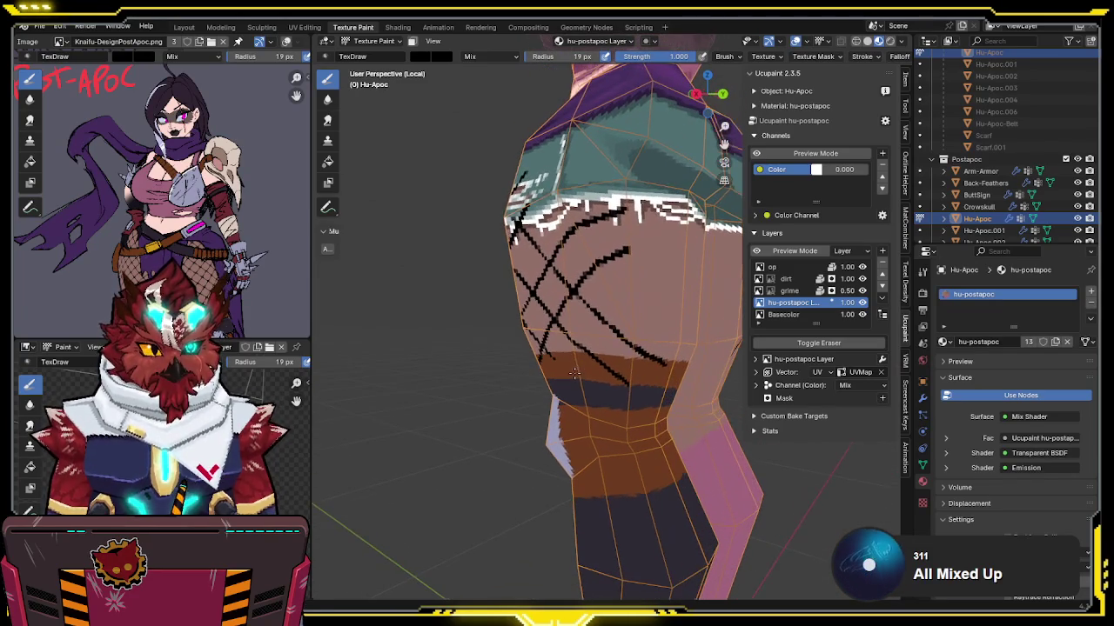
pyautogui.moveTo(681, 254)
pyautogui.mouseDown(button='middle')
pyautogui.moveTo(619, 257)
pyautogui.moveTo(614, 239)
pyautogui.mouseUp(button='middle')
pyautogui.press('e')
pyautogui.moveTo(598, 233); pyautogui.dragTo(614, 235)
pyautogui.moveTo(665, 213); pyautogui.dragTo(569, 270, button='middle')
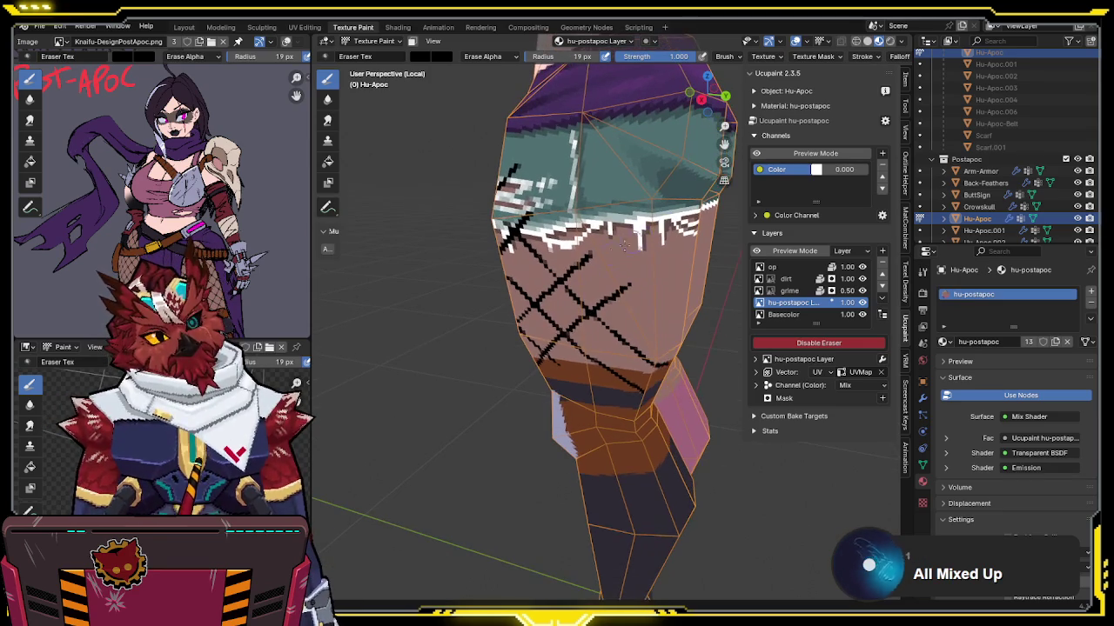
pyautogui.press('e')
# Step: Add denser crosshatch lines on the outer thigh below the hem, ending on the eraser
pyautogui.moveTo(655, 196)
pyautogui.mouseDown(button='middle')
pyautogui.moveTo(626, 183)
pyautogui.moveTo(590, 265)
pyautogui.mouseUp(button='middle')
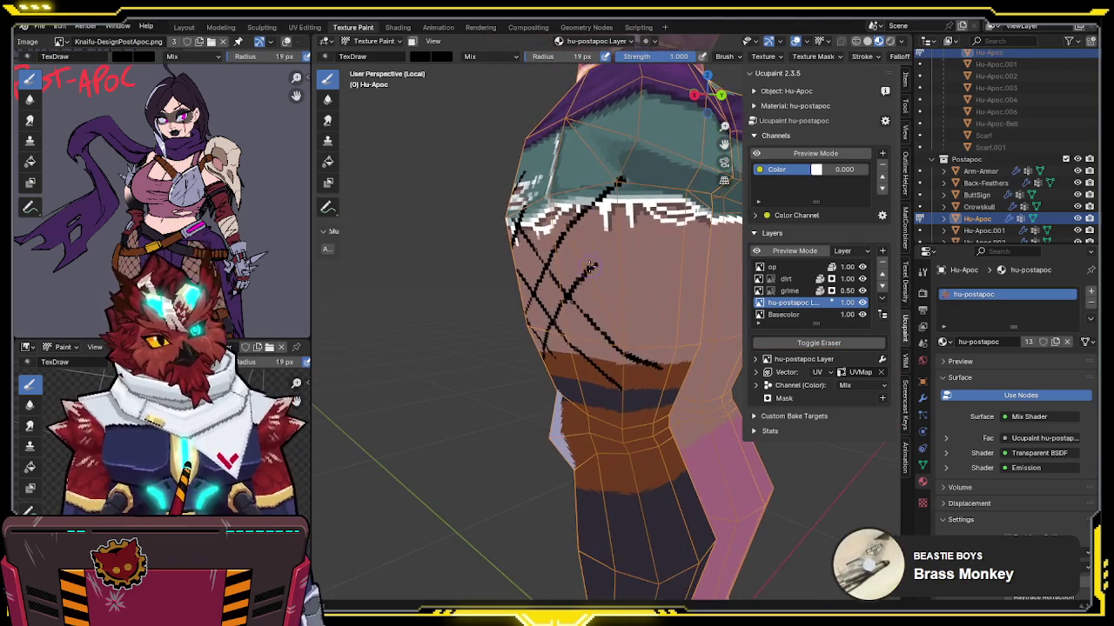
pyautogui.moveTo(618, 181); pyautogui.dragTo(613, 144, button='middle')
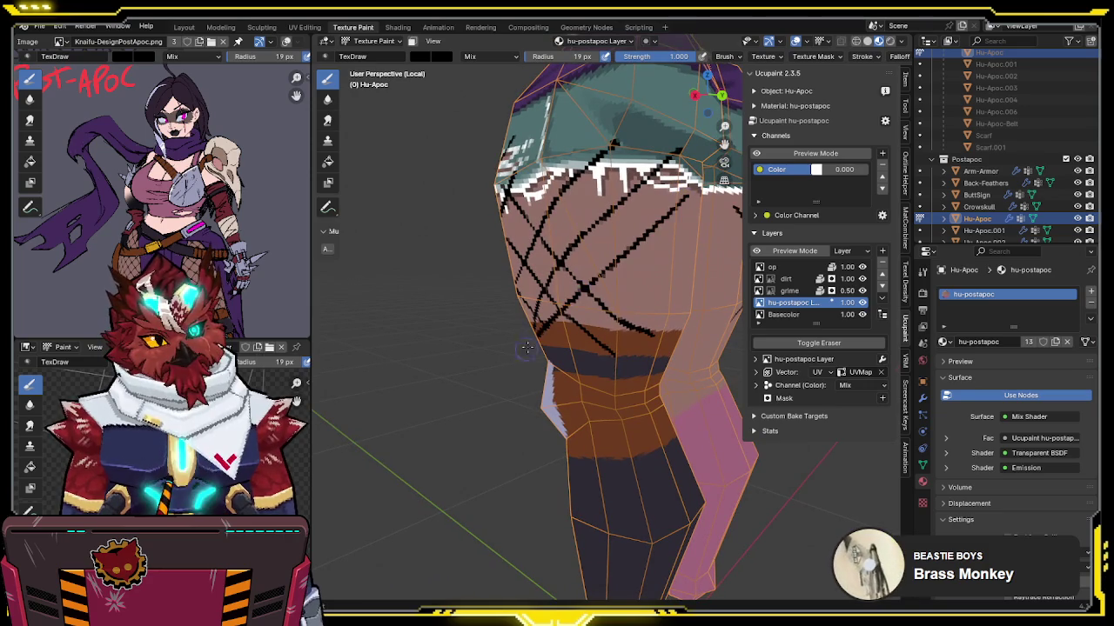
pyautogui.moveTo(630, 244); pyautogui.dragTo(564, 337, button='middle')
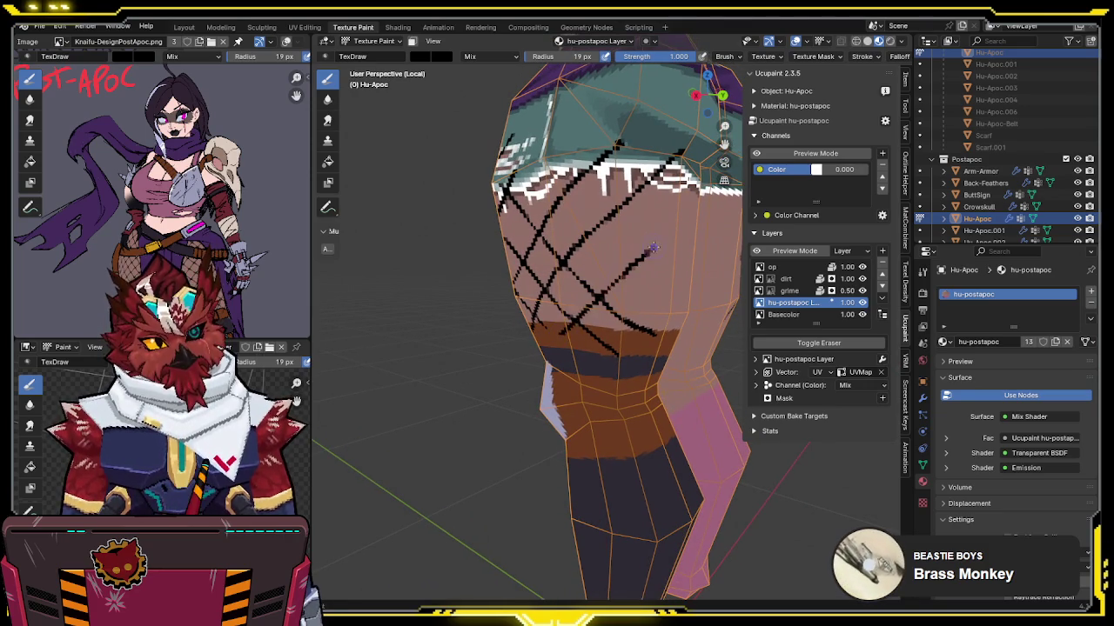
pyautogui.moveTo(620, 280); pyautogui.dragTo(590, 309, button='middle')
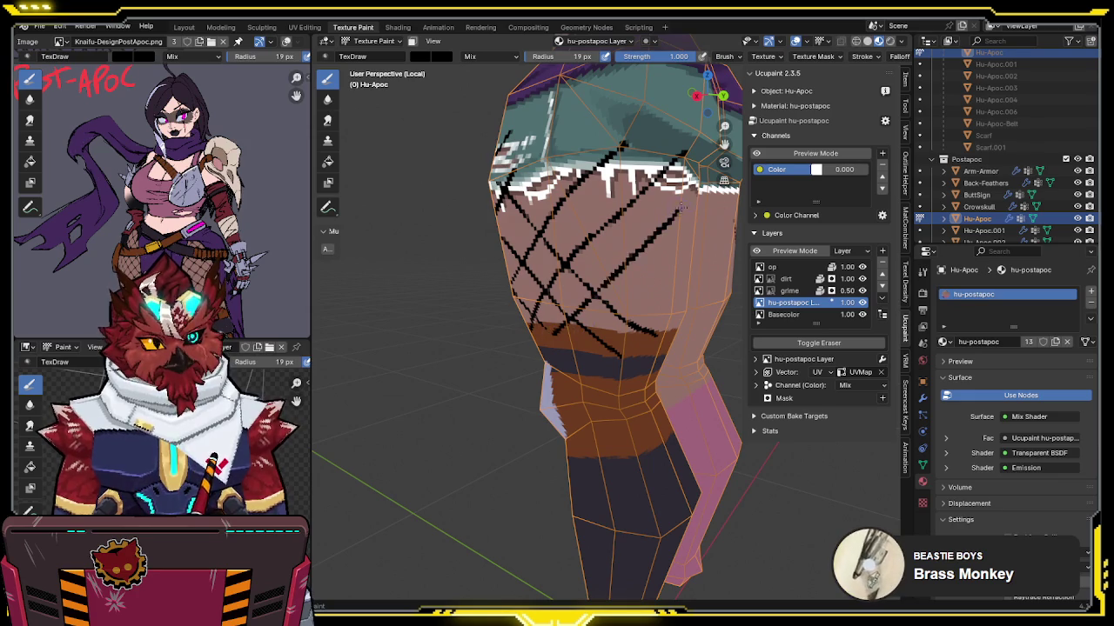
pyautogui.moveTo(690, 192); pyautogui.dragTo(527, 163, button='middle')
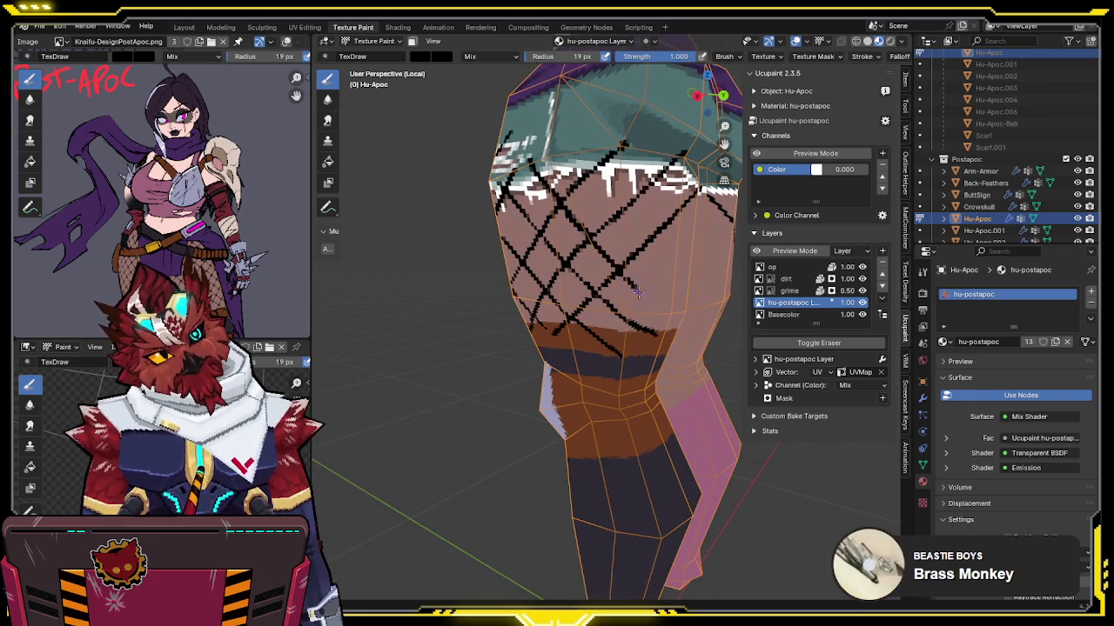
pyautogui.moveTo(679, 320); pyautogui.dragTo(612, 316, button='middle')
pyautogui.press('e')
pyautogui.moveTo(662, 341)
pyautogui.mouseDown(button='middle')
pyautogui.moveTo(625, 301)
pyautogui.moveTo(602, 306)
pyautogui.mouseUp(button='middle')
pyautogui.press('e')
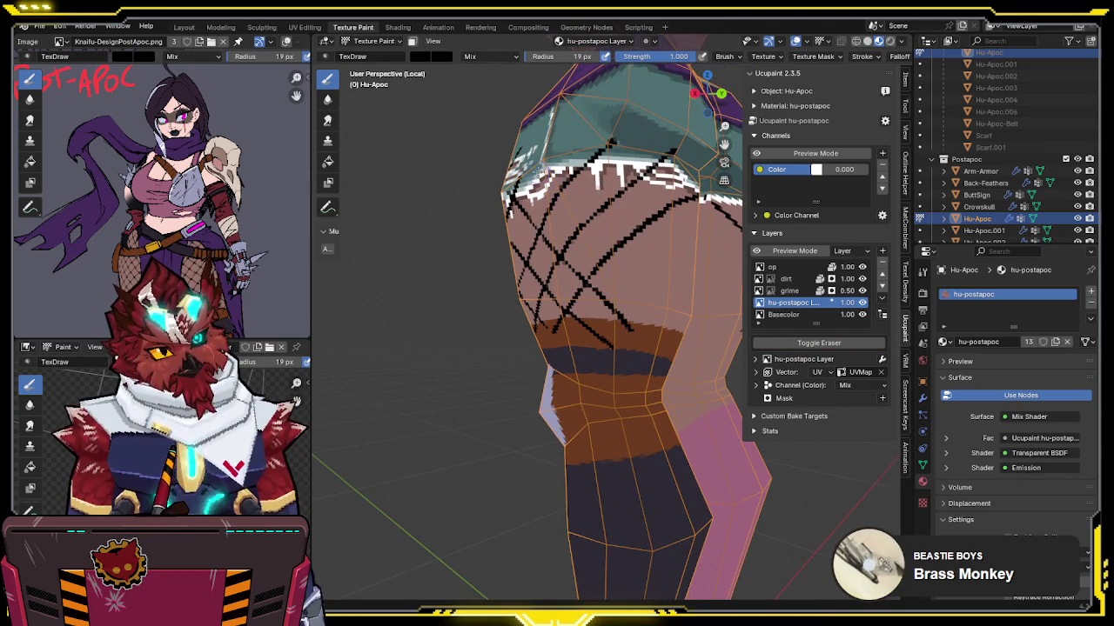
pyautogui.moveTo(698, 349)
pyautogui.mouseDown(button='middle')
pyautogui.moveTo(663, 339)
pyautogui.moveTo(542, 184)
pyautogui.mouseUp(button='middle')
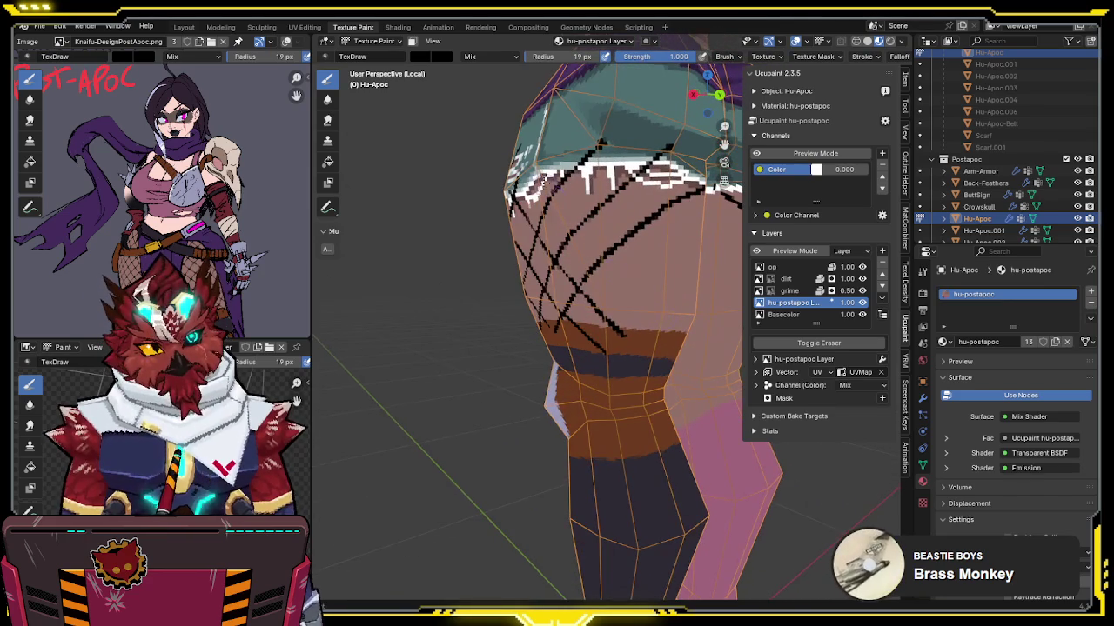
pyautogui.moveTo(678, 367)
pyautogui.mouseDown(button='middle')
pyautogui.moveTo(721, 209)
pyautogui.moveTo(672, 229)
pyautogui.moveTo(684, 223)
pyautogui.mouseUp(button='middle')
pyautogui.press('e')
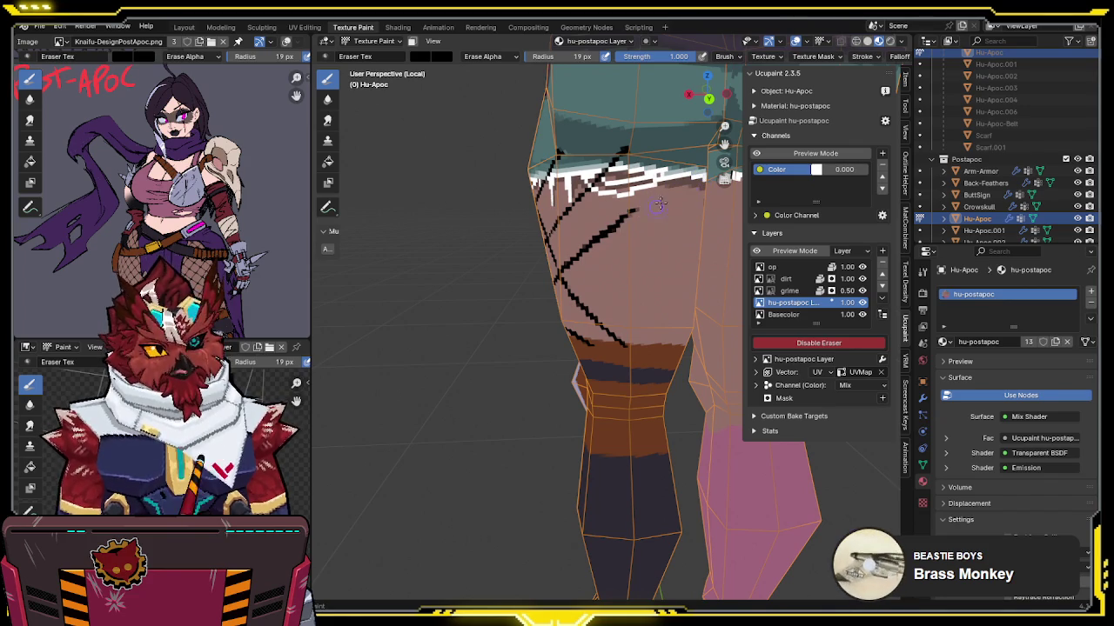
# Step: Switch back to painting and orbit to view both legs from behind
pyautogui.moveTo(627, 214); pyautogui.dragTo(644, 228, button='middle')
pyautogui.press('e')
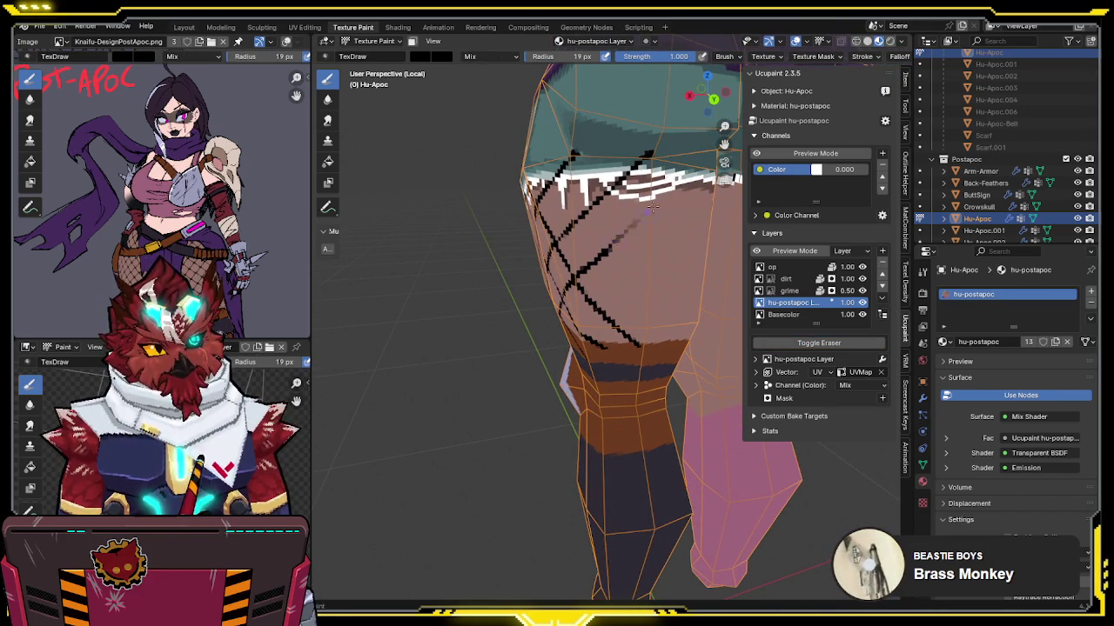
pyautogui.moveTo(608, 240); pyautogui.dragTo(623, 190, button='middle')
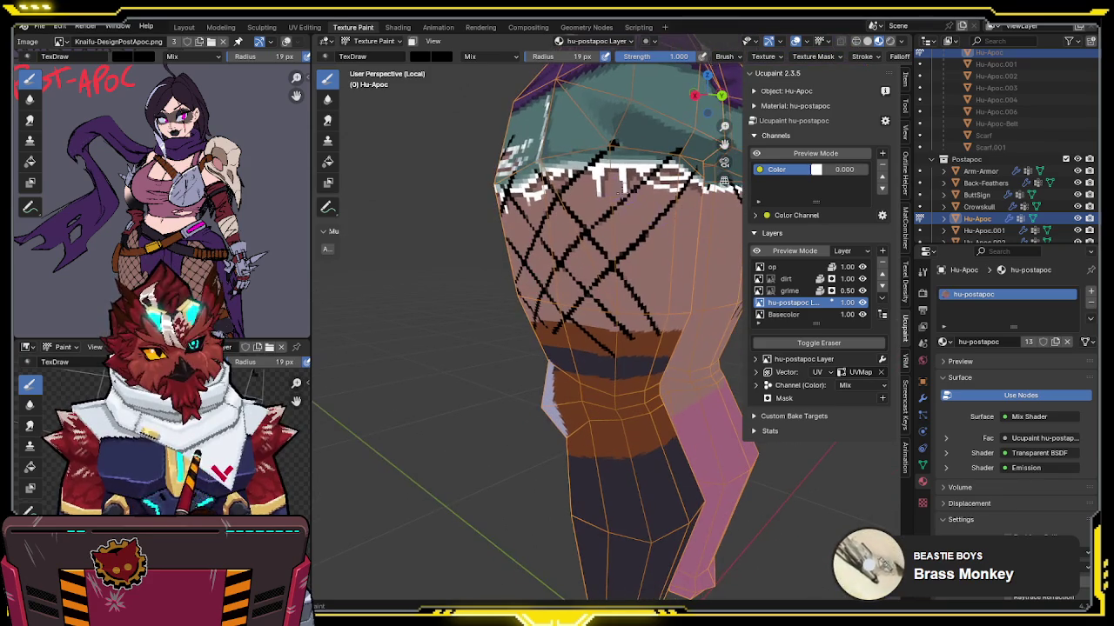
pyautogui.moveTo(685, 279); pyautogui.dragTo(600, 235, button='middle')
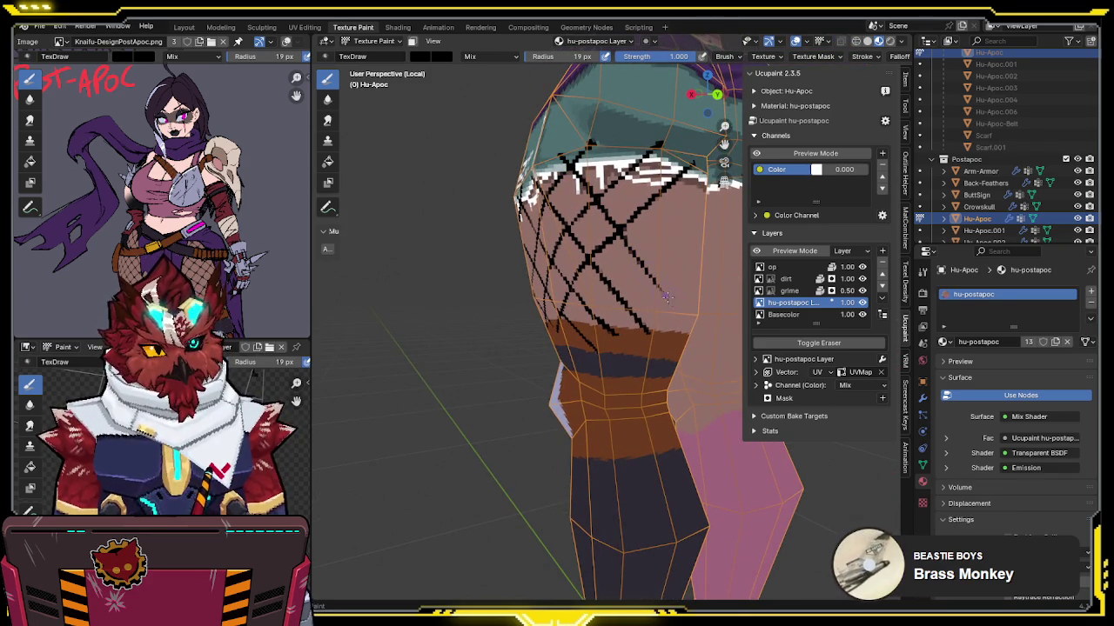
pyautogui.moveTo(688, 321); pyautogui.dragTo(640, 298, button='middle')
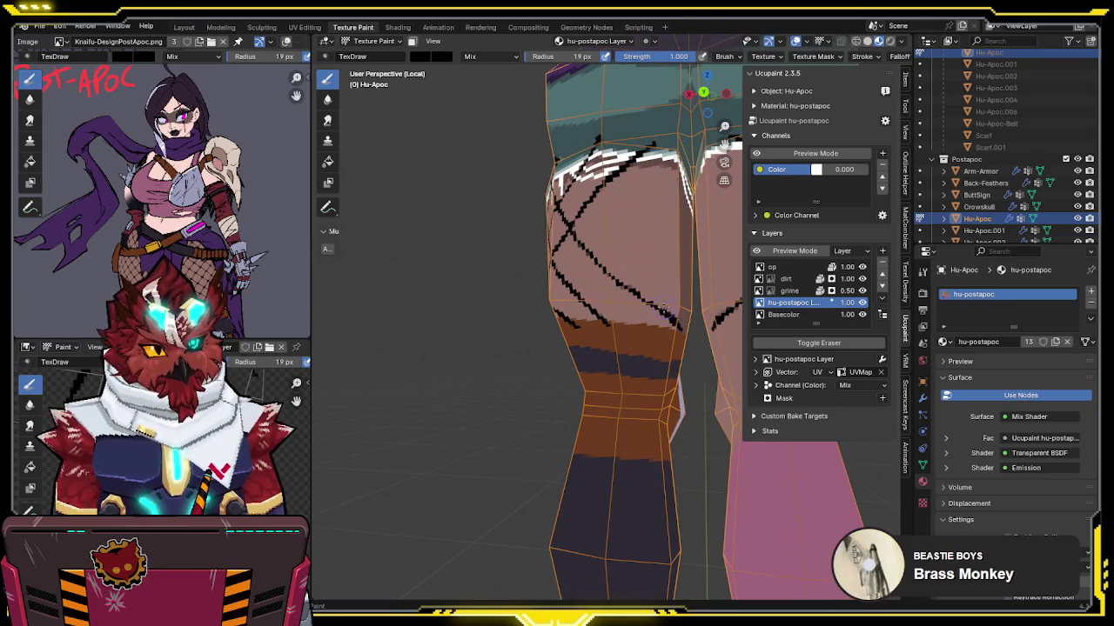
pyautogui.moveTo(659, 304)
pyautogui.mouseDown(button='middle')
pyautogui.moveTo(688, 300)
pyautogui.moveTo(673, 269)
pyautogui.mouseUp(button='middle')
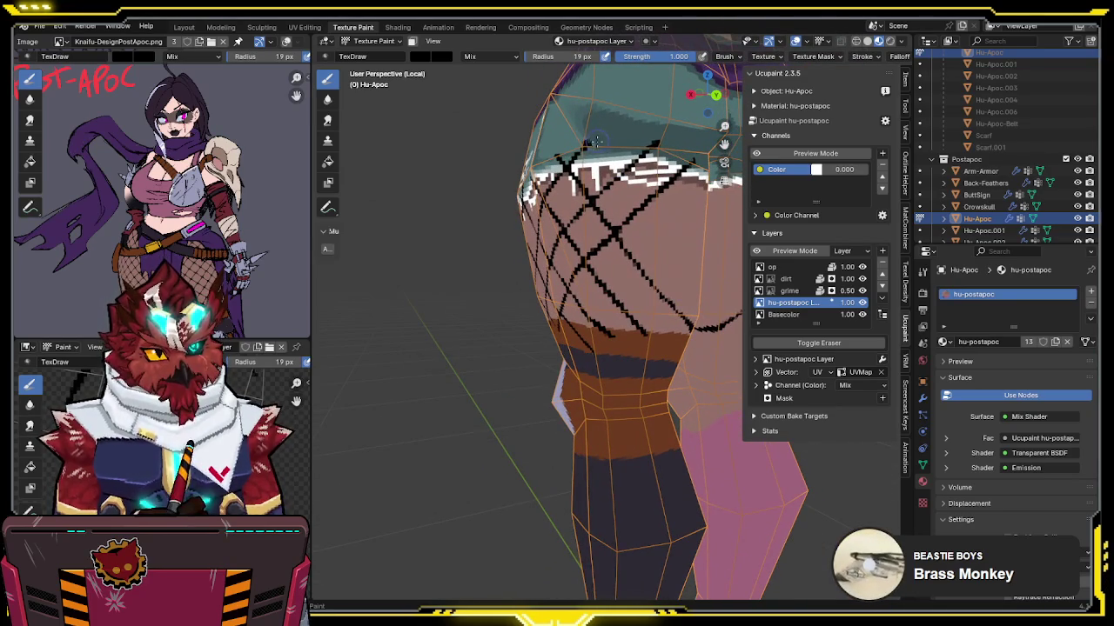
pyautogui.moveTo(664, 225); pyautogui.dragTo(645, 245, button='middle')
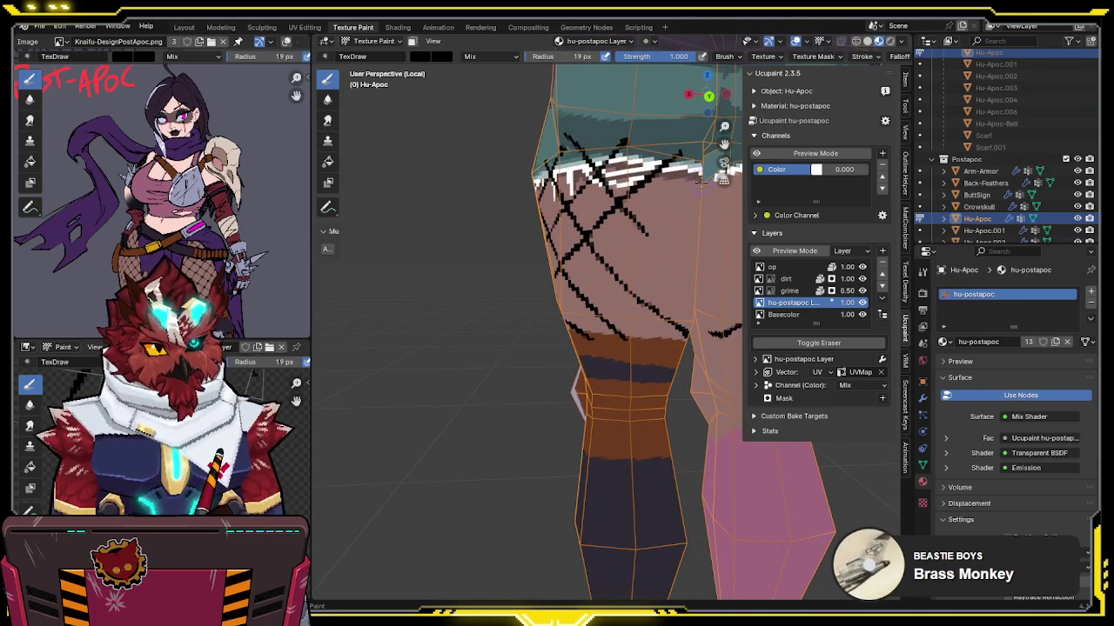
pyautogui.moveTo(574, 312)
pyautogui.mouseDown(button='middle')
pyautogui.moveTo(649, 284)
pyautogui.moveTo(626, 263)
pyautogui.mouseUp(button='middle')
# Step: Paint fishnet diagonals across the backs of both legs down toward the knees
pyautogui.moveTo(634, 245); pyautogui.dragTo(545, 333)
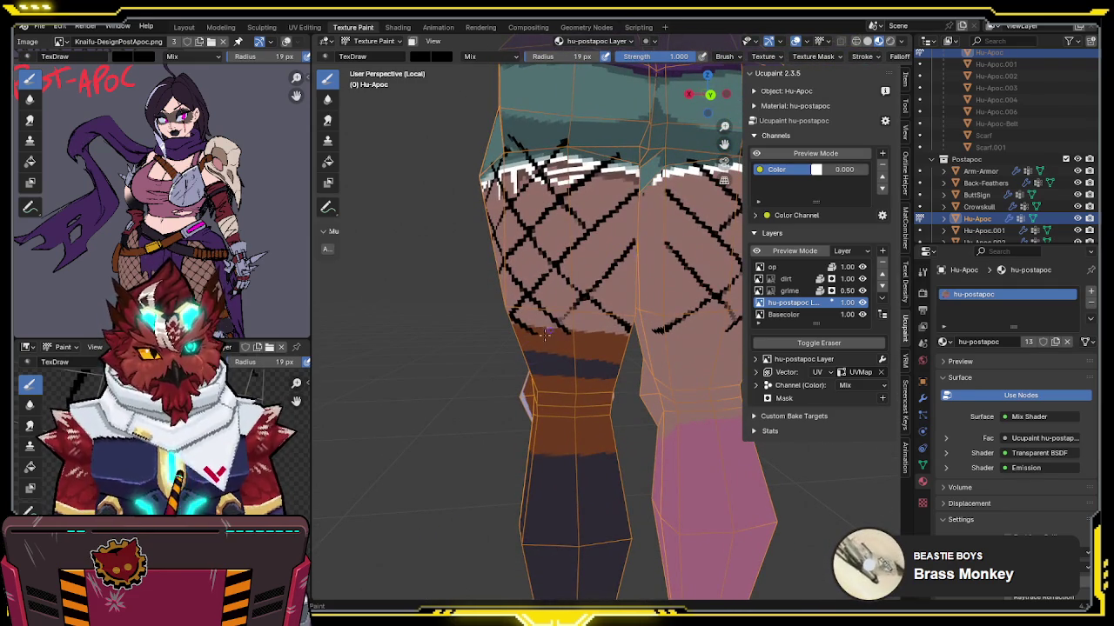
pyautogui.moveTo(593, 275); pyautogui.dragTo(571, 269, button='middle')
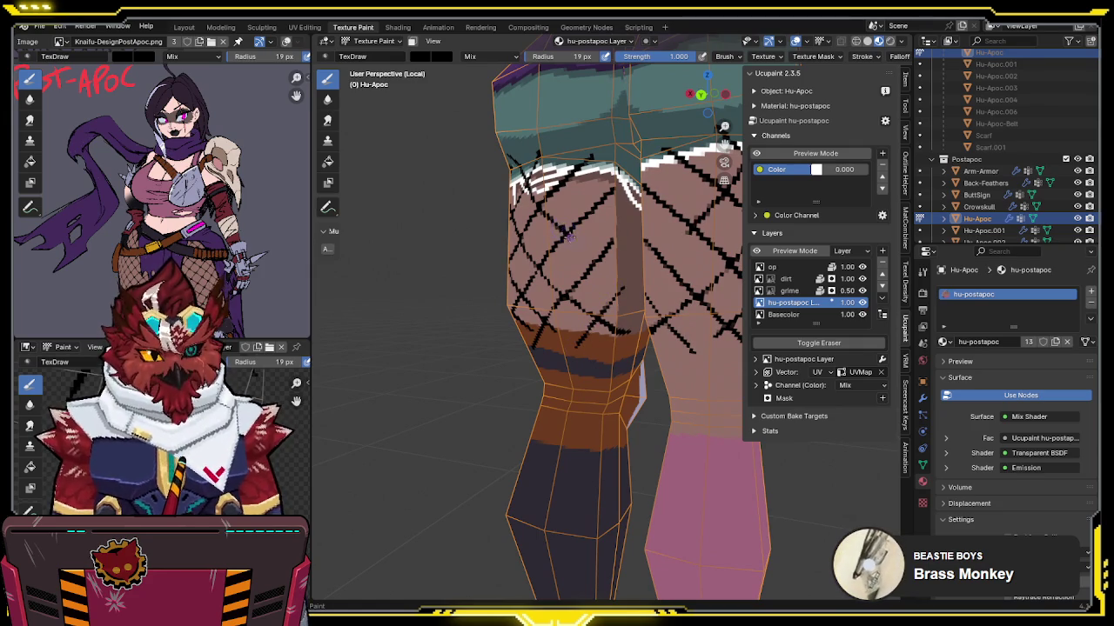
pyautogui.moveTo(627, 291)
pyautogui.mouseDown(button='middle')
pyautogui.moveTo(592, 237)
pyautogui.moveTo(681, 253)
pyautogui.moveTo(756, 295)
pyautogui.moveTo(687, 295)
pyautogui.moveTo(690, 260)
pyautogui.moveTo(649, 293)
pyautogui.moveTo(670, 242)
pyautogui.mouseUp(button='middle')
pyautogui.scroll(2, 681, 296)
# Step: Save the file and orbit around the leg to inspect the fishnet
pyautogui.scroll(2, 668, 291)
pyautogui.moveTo(605, 284)
pyautogui.mouseDown(button='middle')
pyautogui.moveTo(645, 285)
pyautogui.moveTo(637, 274)
pyautogui.mouseUp(button='middle')
pyautogui.hotkey('ctrl', 's')
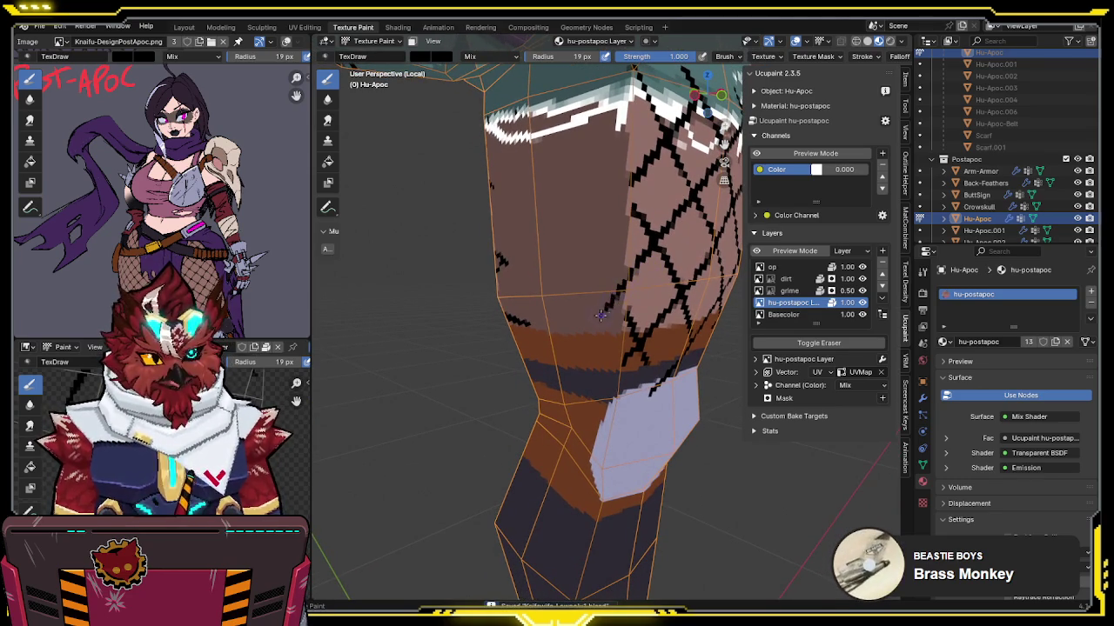
pyautogui.moveTo(620, 295); pyautogui.dragTo(646, 241, button='middle')
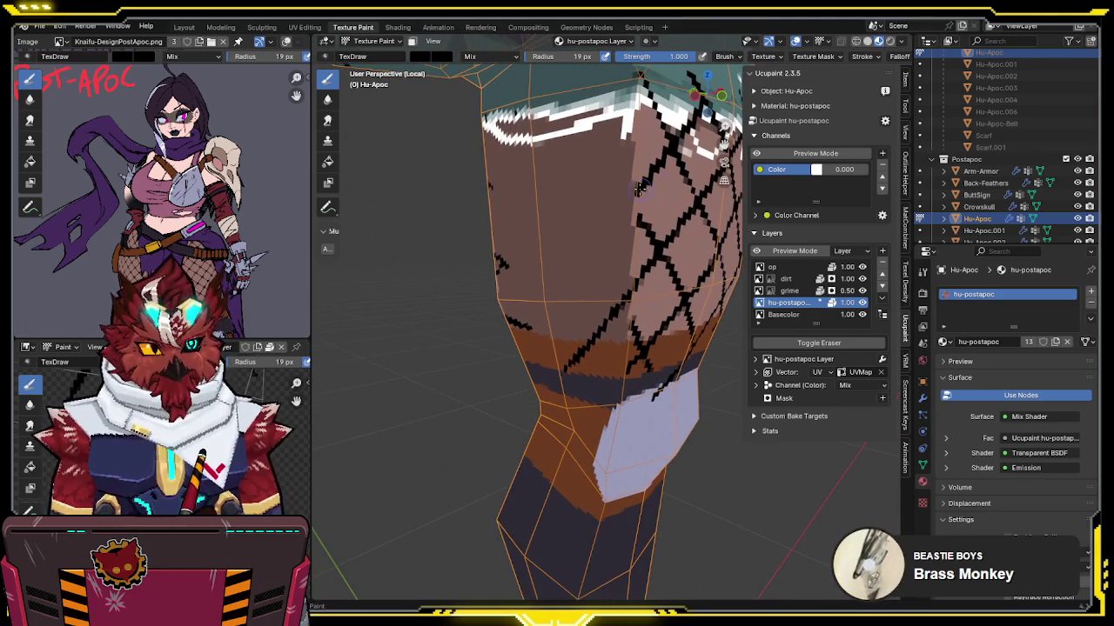
pyautogui.moveTo(638, 189); pyautogui.dragTo(680, 191, button='middle')
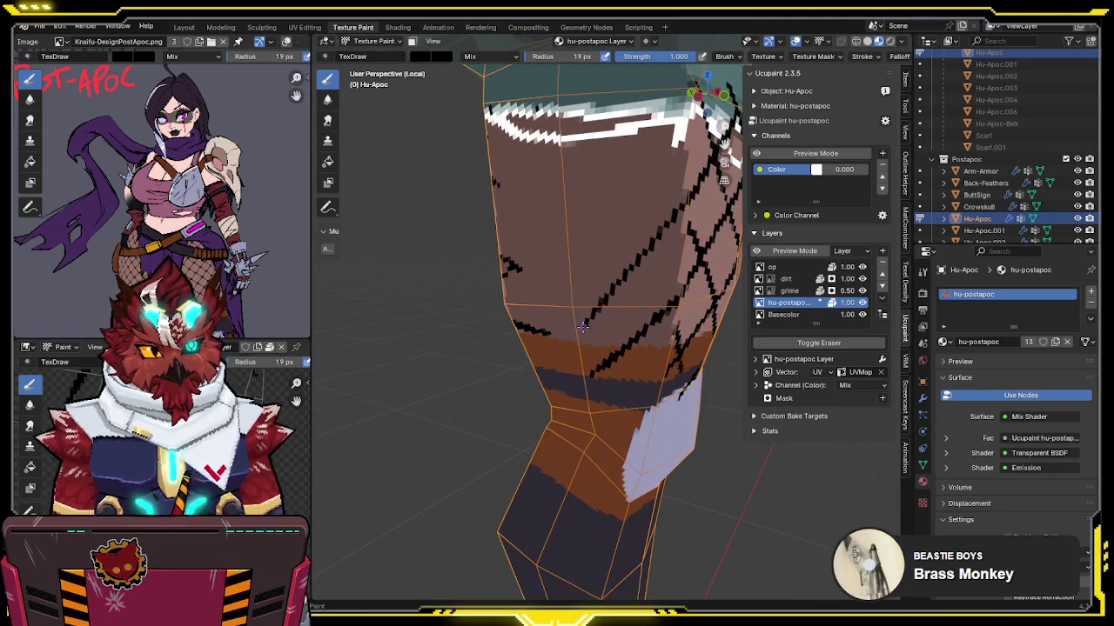
pyautogui.moveTo(585, 333); pyautogui.dragTo(628, 309, button='middle')
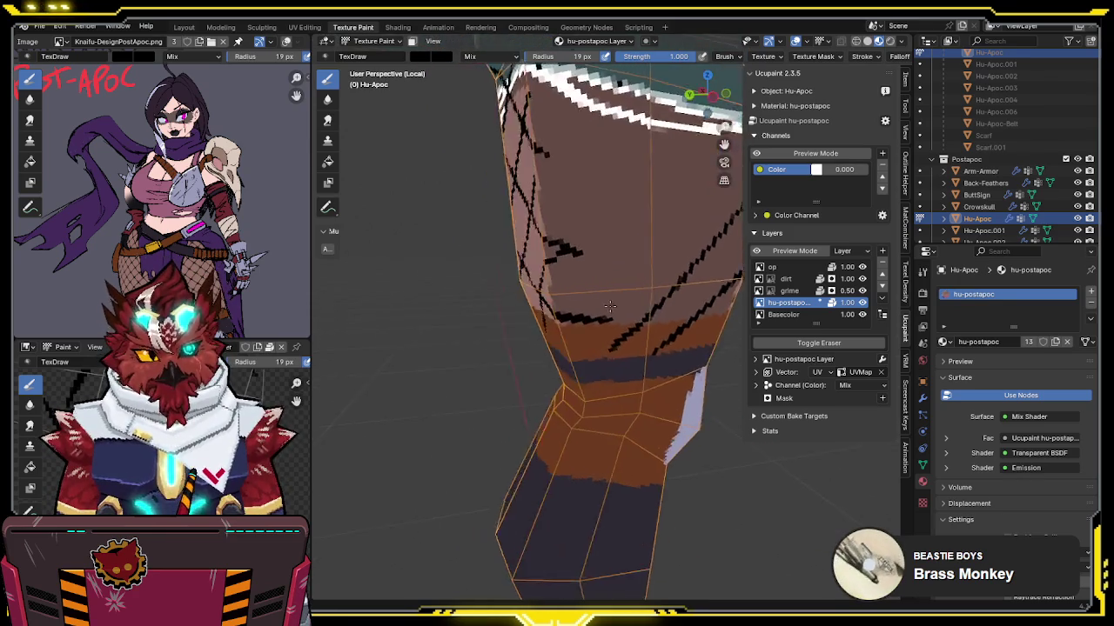
# Step: Clean stray fishnet lines beneath the white frayed hem with the eraser
pyautogui.press('e')
pyautogui.press('e')
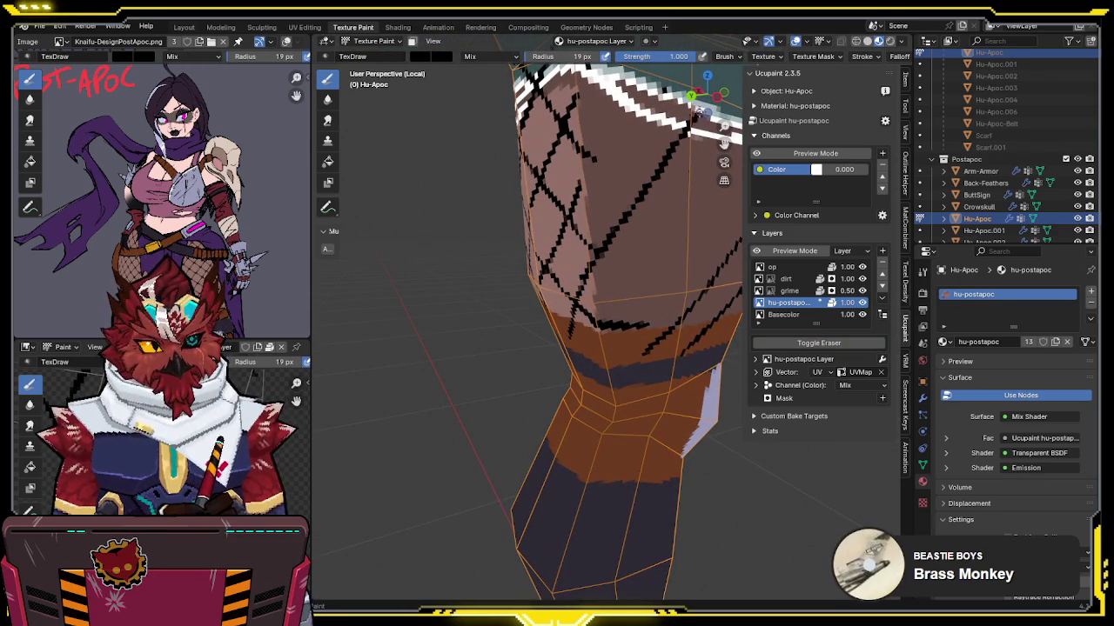
pyautogui.moveTo(700, 110); pyautogui.dragTo(578, 251, button='middle')
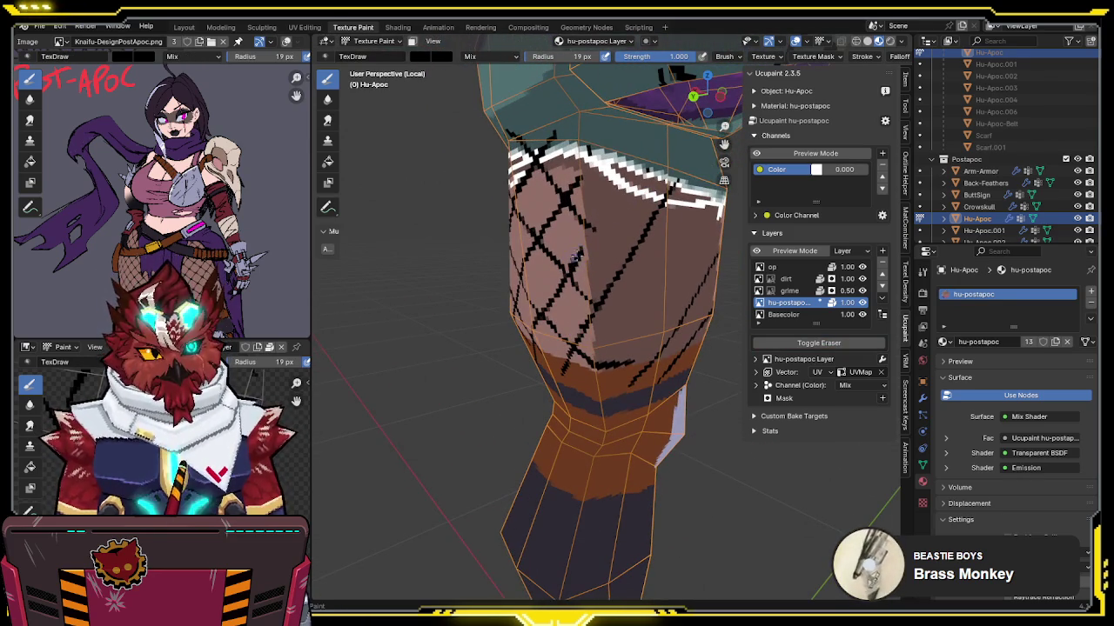
pyautogui.press('e')
pyautogui.moveTo(643, 174); pyautogui.dragTo(575, 141, button='middle')
pyautogui.press('e')
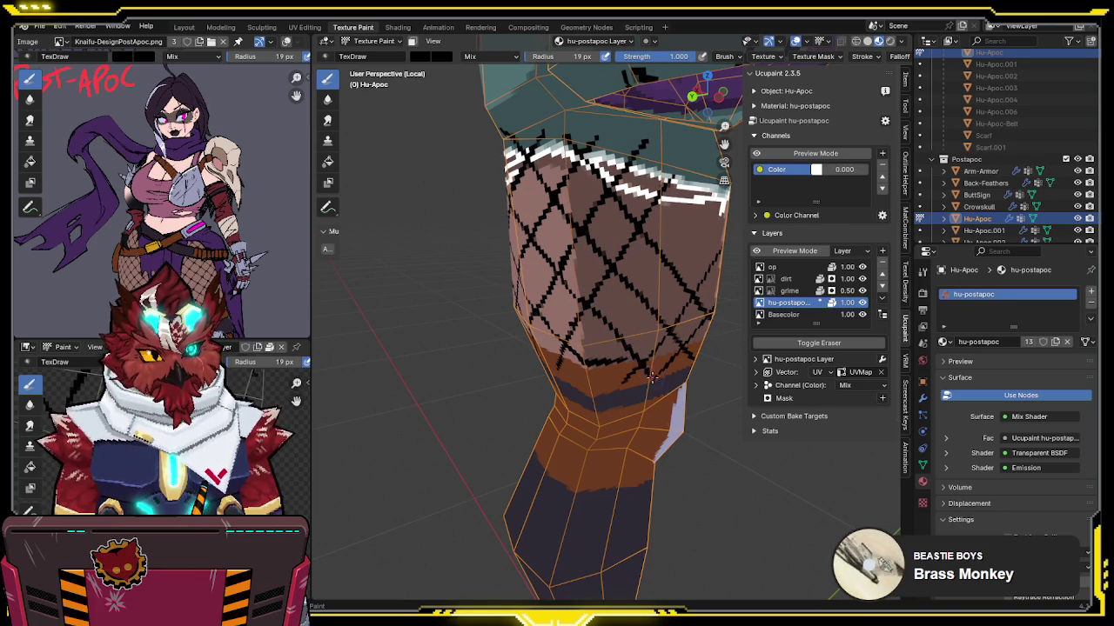
pyautogui.moveTo(673, 253); pyautogui.dragTo(667, 199, button='middle')
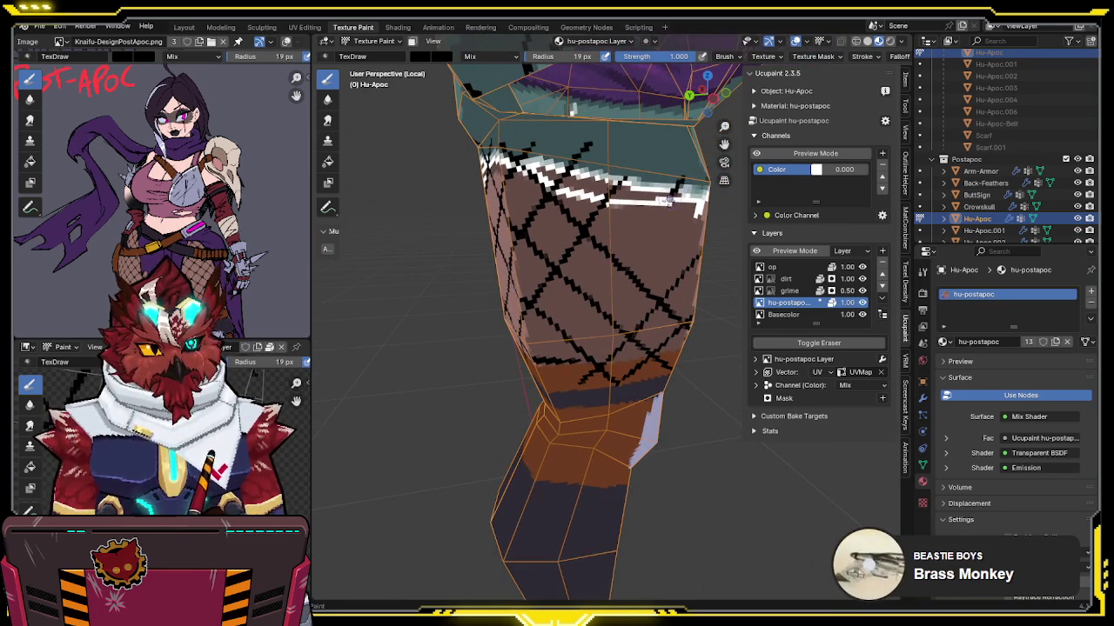
pyautogui.moveTo(570, 319)
pyautogui.mouseDown(button='middle')
pyautogui.moveTo(603, 305)
pyautogui.moveTo(584, 315)
pyautogui.moveTo(581, 289)
pyautogui.moveTo(581, 308)
pyautogui.moveTo(599, 298)
pyautogui.mouseUp(button='middle')
# Step: Erase the remaining stray fishnet pixels, then return to normal painting
pyautogui.press('e')
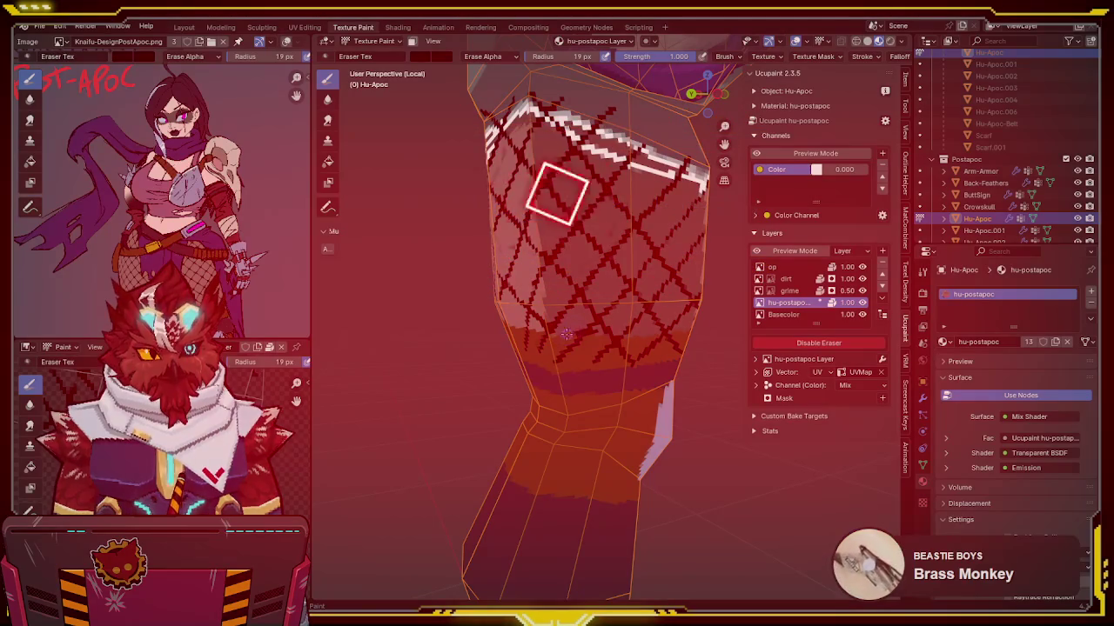
pyautogui.press('e')
pyautogui.moveTo(566, 333)
pyautogui.mouseDown(button='middle')
pyautogui.moveTo(559, 327)
pyautogui.moveTo(596, 282)
pyautogui.mouseUp(button='middle')
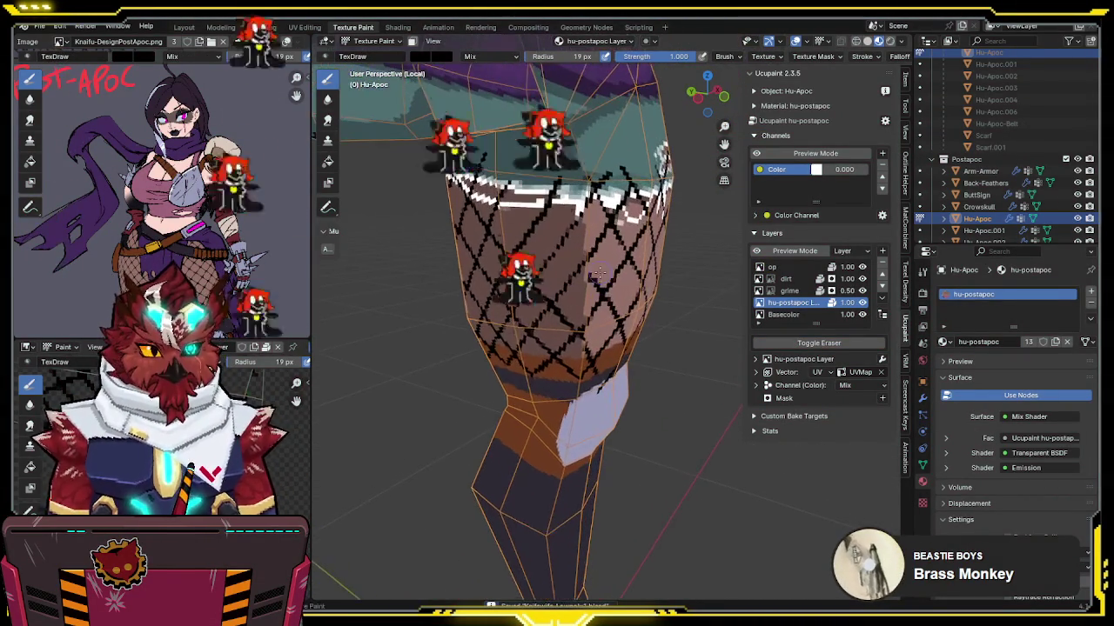
pyautogui.press('e')
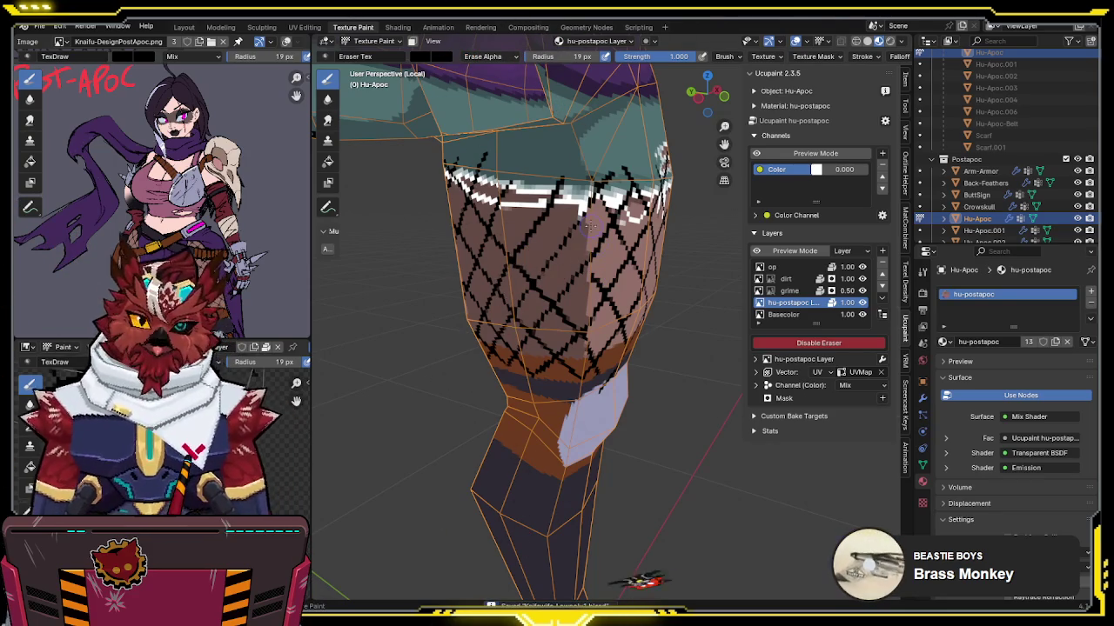
pyautogui.moveTo(610, 327)
pyautogui.mouseDown(button='middle')
pyautogui.moveTo(622, 277)
pyautogui.moveTo(596, 280)
pyautogui.mouseUp(button='middle')
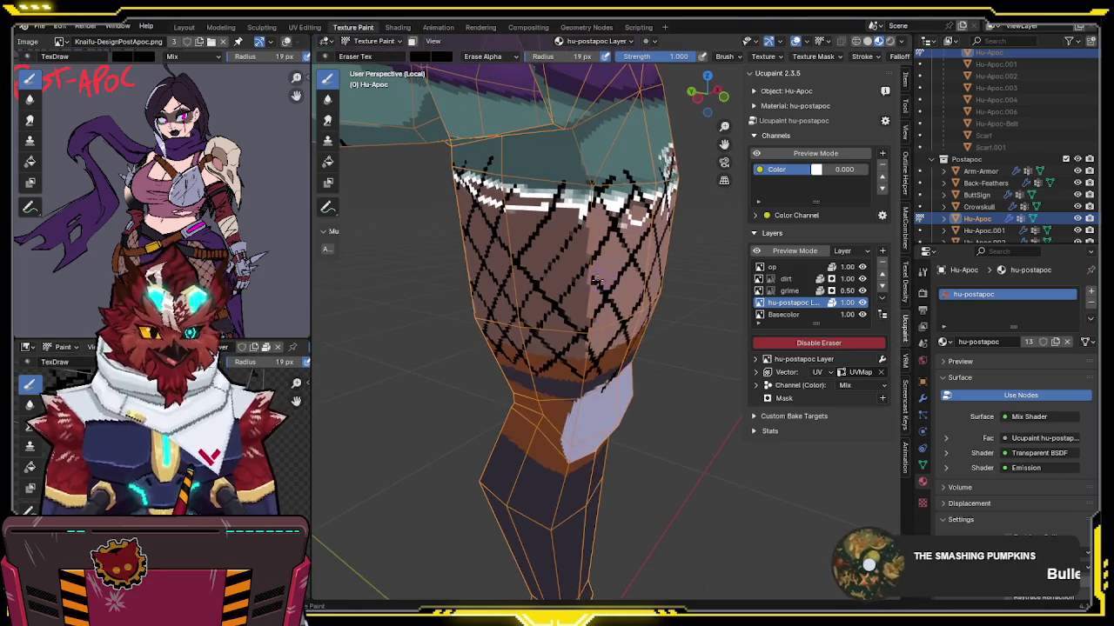
pyautogui.press('e')
# Step: Check the fishnet edge, save the blend file, and leave local view
pyautogui.moveTo(481, 158); pyautogui.dragTo(492, 167, button='middle')
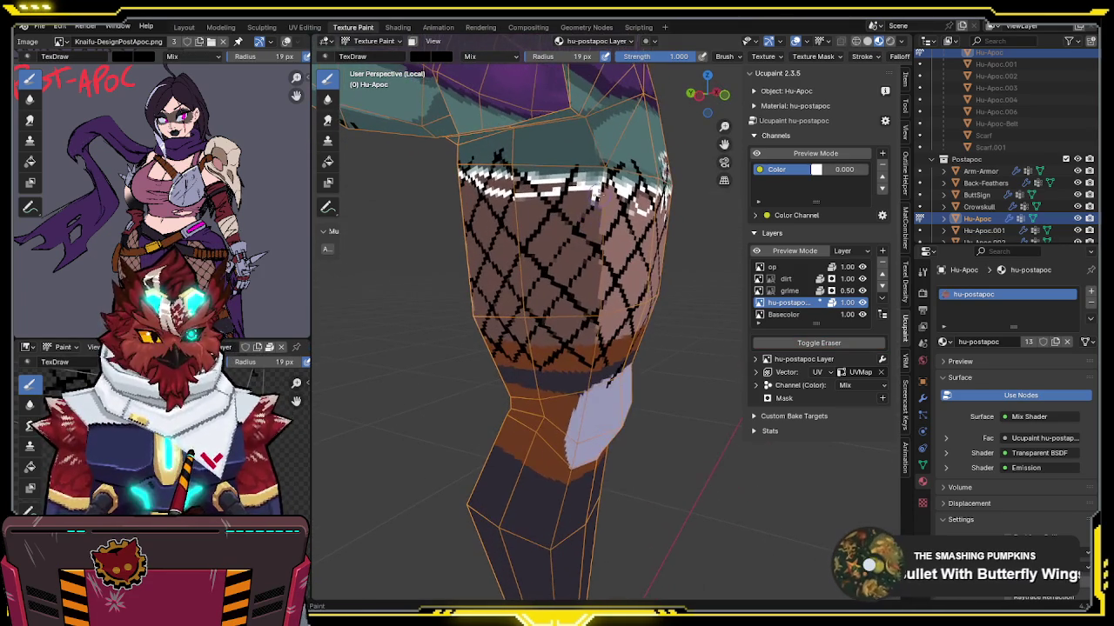
pyautogui.moveTo(544, 274)
pyautogui.mouseDown(button='middle')
pyautogui.moveTo(570, 248)
pyautogui.moveTo(576, 261)
pyautogui.moveTo(558, 274)
pyautogui.moveTo(584, 248)
pyautogui.moveTo(633, 259)
pyautogui.moveTo(598, 272)
pyautogui.mouseUp(button='middle')
pyautogui.hotkey('ctrl', 's')
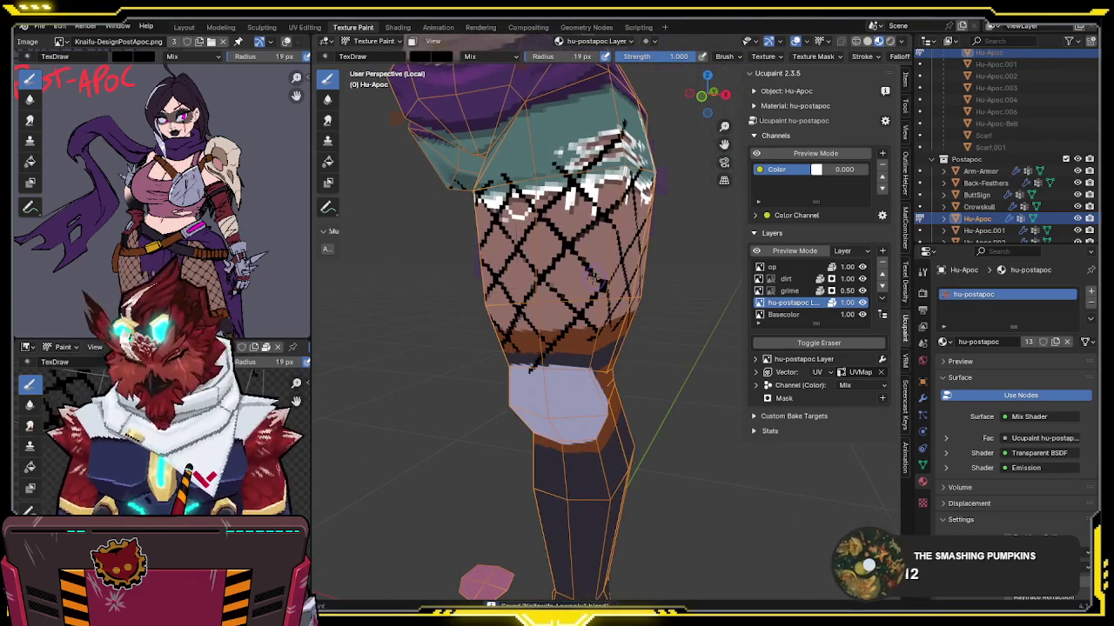
pyautogui.press('KP_Divide')
# Step: Orbit around the whole character from front, side and back
pyautogui.press('Tab')
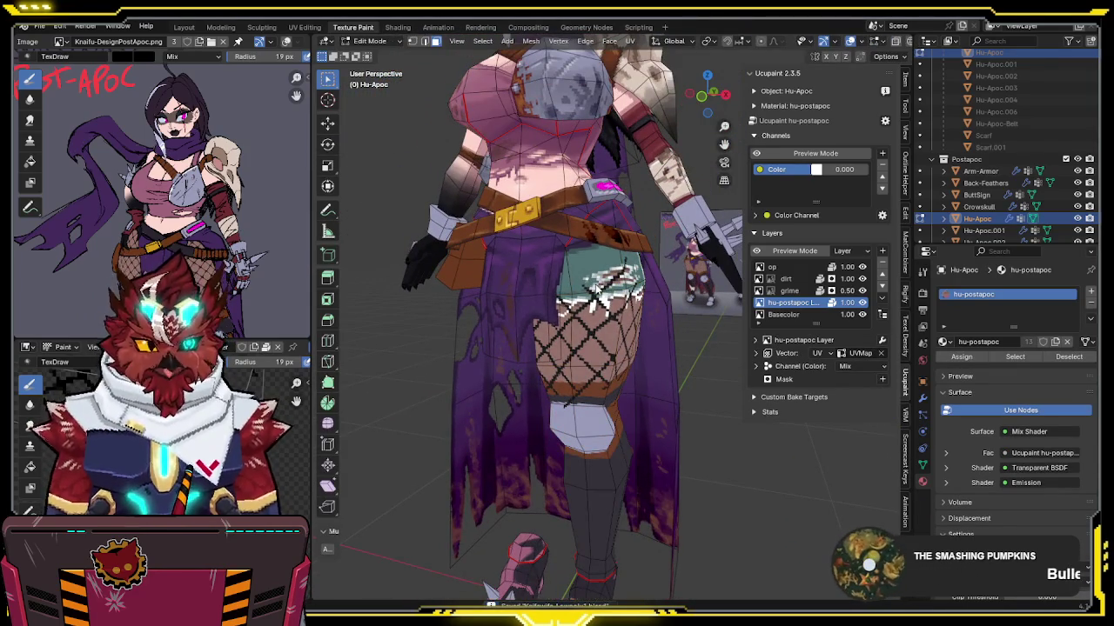
pyautogui.press('Tab')
pyautogui.scroll(-3, 557, 331)
pyautogui.moveTo(648, 270); pyautogui.dragTo(666, 270, button='middle')
pyautogui.moveTo(708, 364); pyautogui.dragTo(563, 363, button='middle')
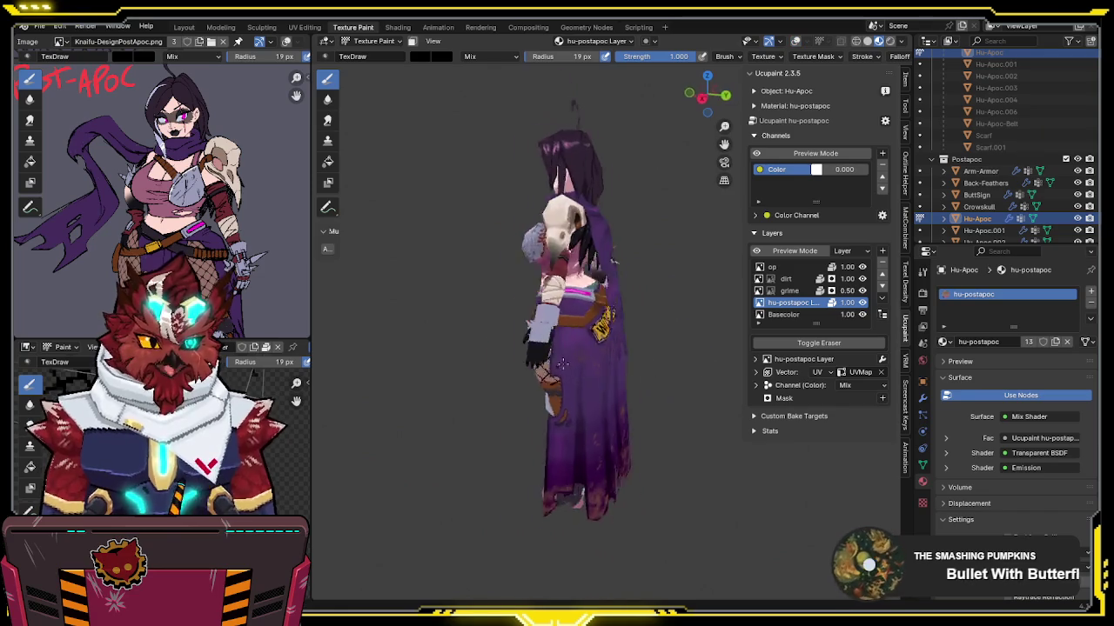
pyautogui.moveTo(718, 372); pyautogui.dragTo(574, 372, button='middle')
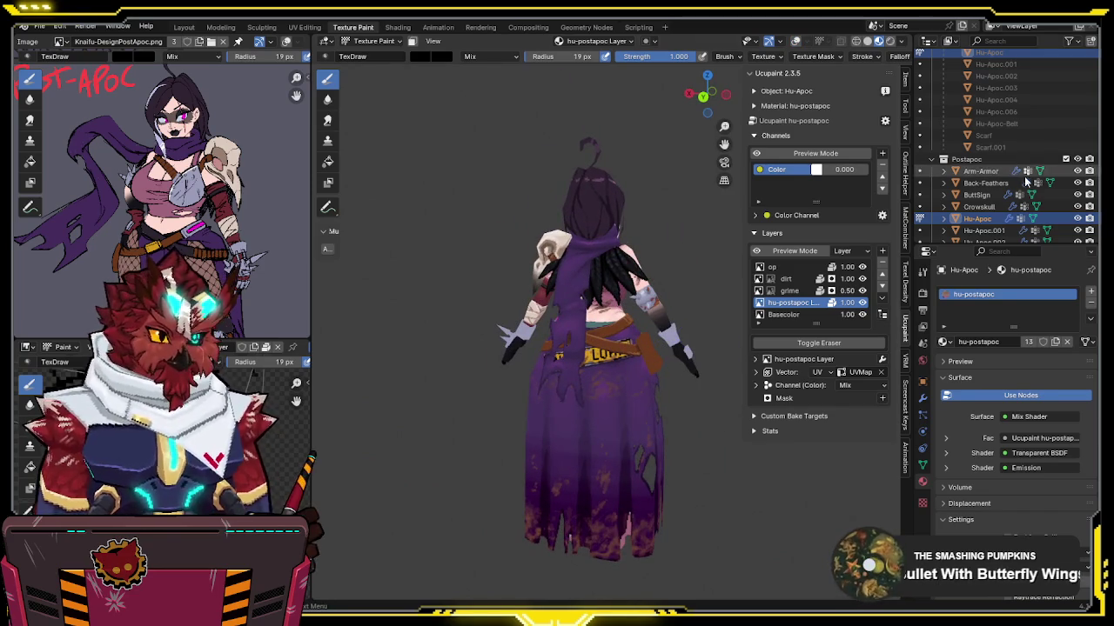
# Step: Hide the duplicate Scarf.001 object in the outliner
pyautogui.scroll(-2, 1044, 149)
pyautogui.scroll(-3, 1044, 149)
pyautogui.scroll(-2, 1061, 161)
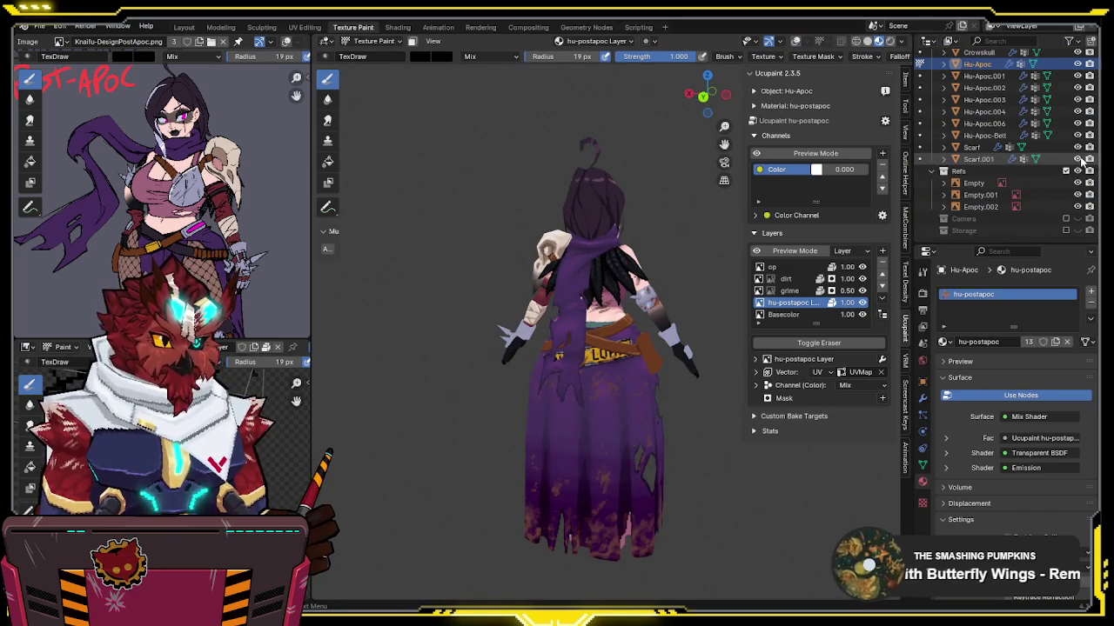
pyautogui.click(1078, 159)
pyautogui.moveTo(557, 261)
pyautogui.mouseDown(button='middle')
pyautogui.moveTo(602, 259)
pyautogui.moveTo(522, 261)
pyautogui.mouseUp(button='middle')
pyautogui.scroll(2, 602, 259)
pyautogui.scroll(2, 522, 261)
pyautogui.scroll(3, 614, 287)
# Step: Orbit and zoom around the full model to check the front and hips
pyautogui.moveTo(614, 287)
pyautogui.mouseDown(button='middle')
pyautogui.moveTo(546, 263)
pyautogui.moveTo(556, 278)
pyautogui.moveTo(530, 276)
pyautogui.moveTo(653, 287)
pyautogui.mouseUp(button='middle')
pyautogui.scroll(-2, 580, 281)
pyautogui.scroll(3, 557, 278)
pyautogui.scroll(-3, 530, 276)
pyautogui.scroll(-1, 530, 277)
pyautogui.scroll(2, 653, 287)
pyautogui.moveTo(450, 314); pyautogui.dragTo(487, 317, button='middle')
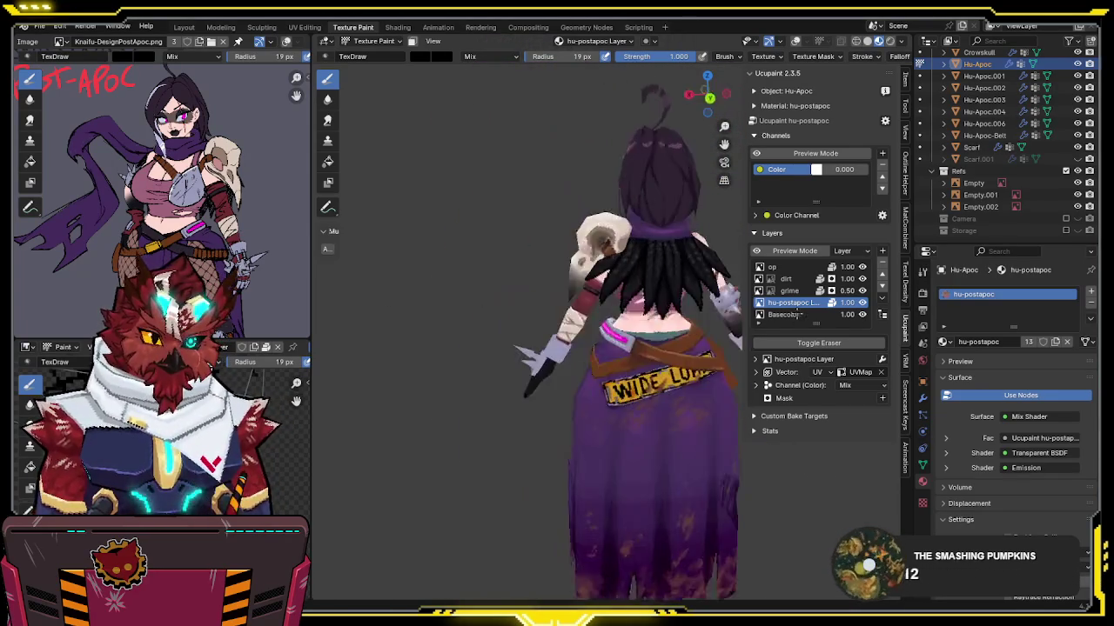
pyautogui.moveTo(646, 298); pyautogui.dragTo(592, 281, button='middle')
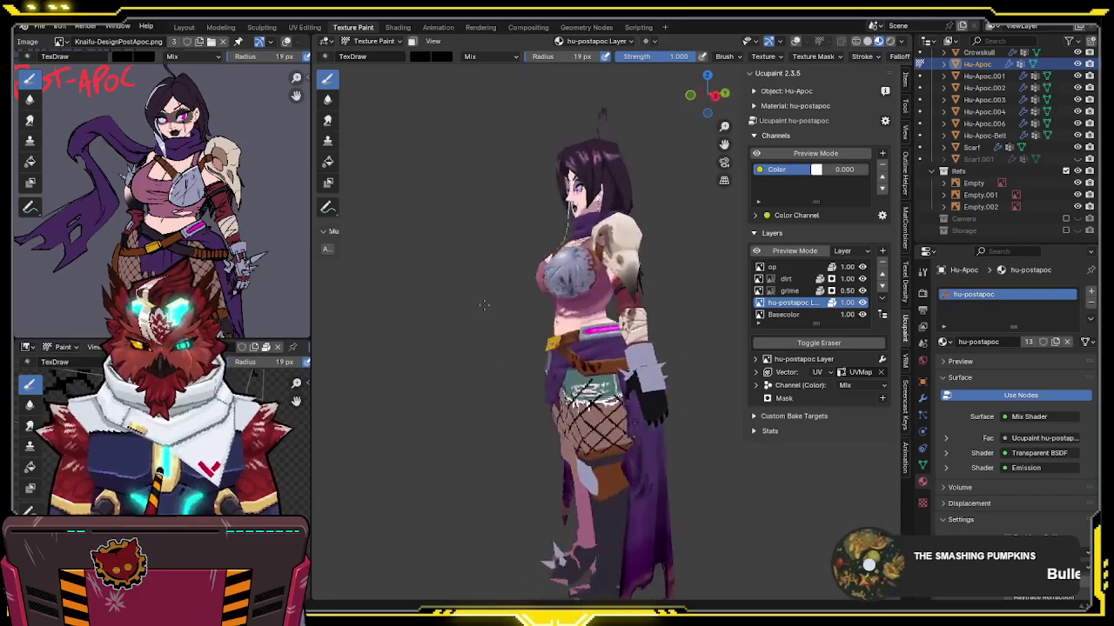
pyautogui.scroll(2, 591, 281)
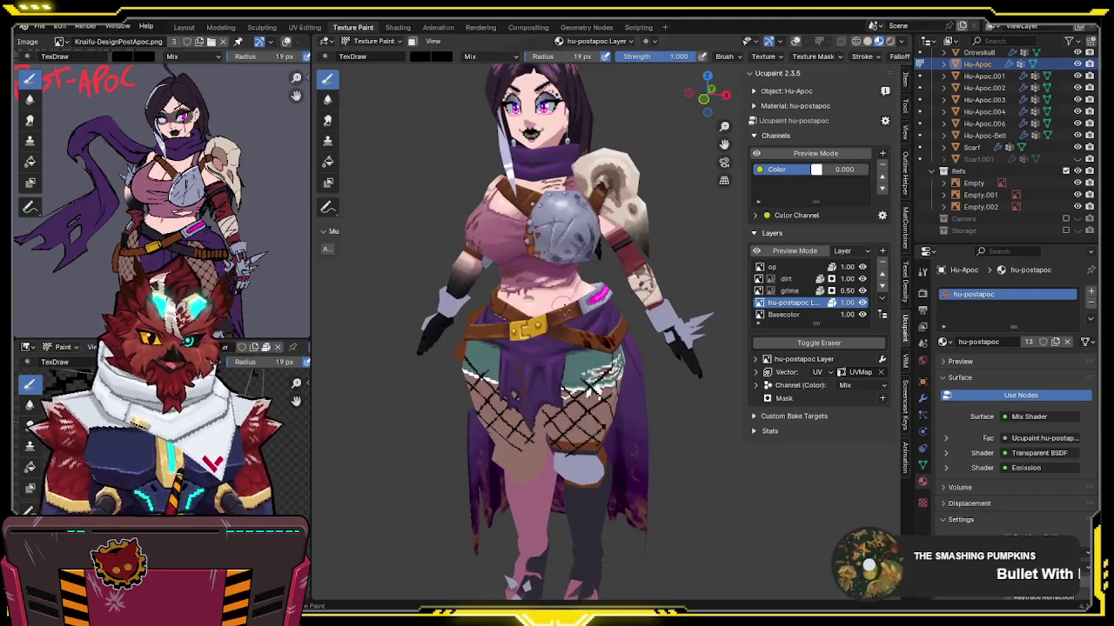
pyautogui.scroll(1, 574, 350)
pyautogui.scroll(1, 583, 330)
pyautogui.scroll(2, 594, 287)
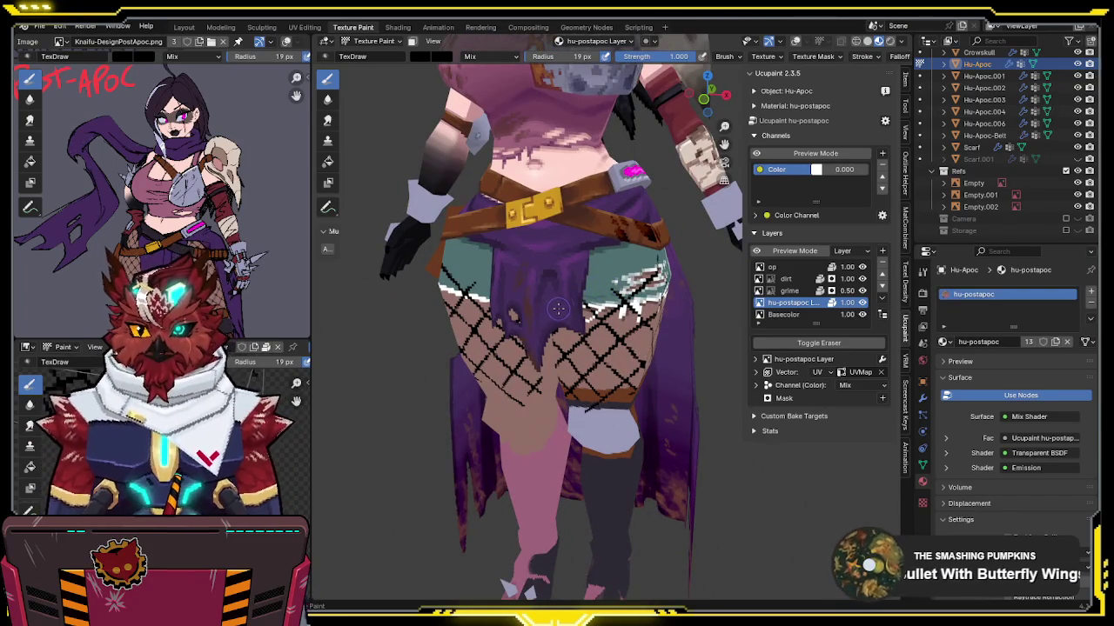
pyautogui.moveTo(562, 305); pyautogui.dragTo(631, 193, button='middle')
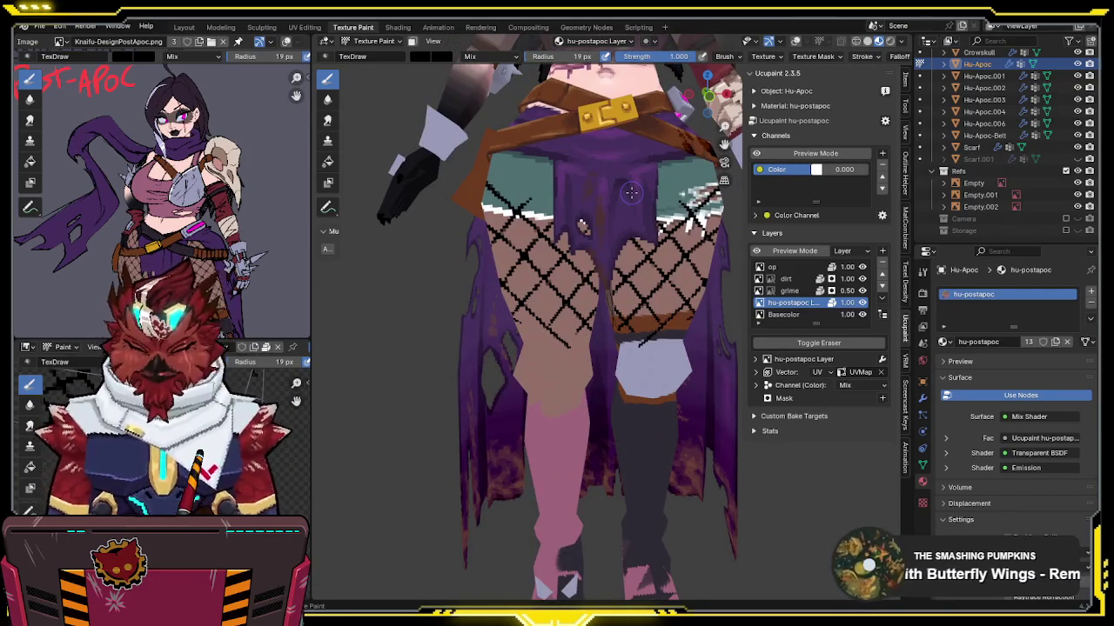
# Step: Hide the purple skirt to expose the shorts, then switch the brush to erasing
pyautogui.press('h')
pyautogui.scroll(1, 609, 199)
pyautogui.scroll(2, 594, 202)
pyautogui.moveTo(594, 202); pyautogui.dragTo(596, 228, button='middle')
pyautogui.press('e')
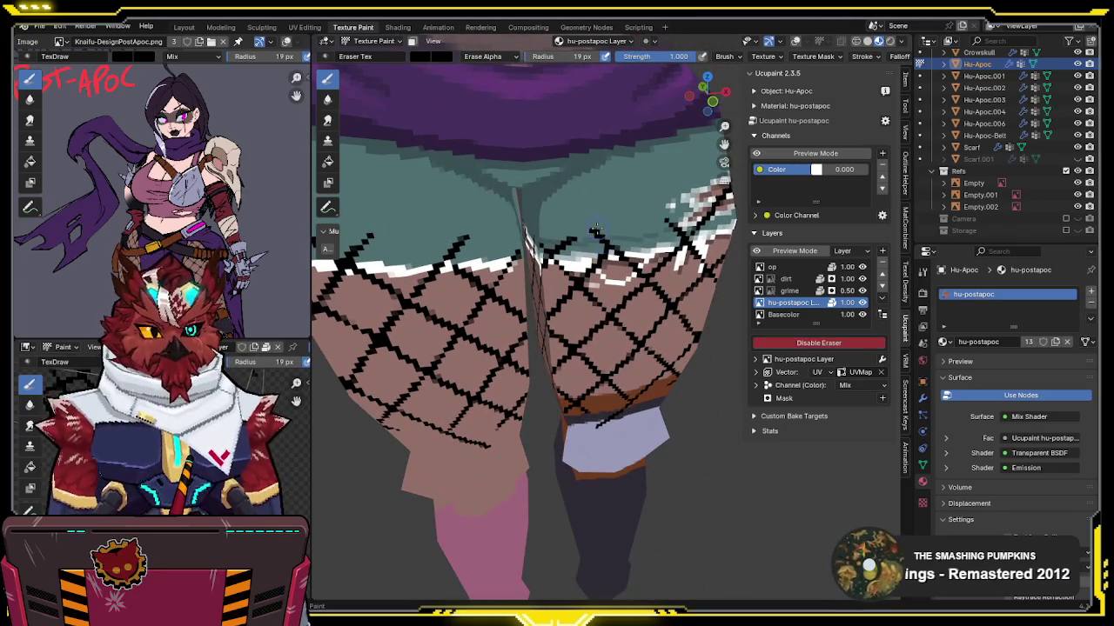
# Step: Keep the skirt hidden and turn on the viewport overlays
pyautogui.hotkey('alt', 'h')
pyautogui.press('h')
pyautogui.hotkey('shift', 'alt', 'z')
pyautogui.moveTo(595, 236); pyautogui.dragTo(600, 229, button='middle')
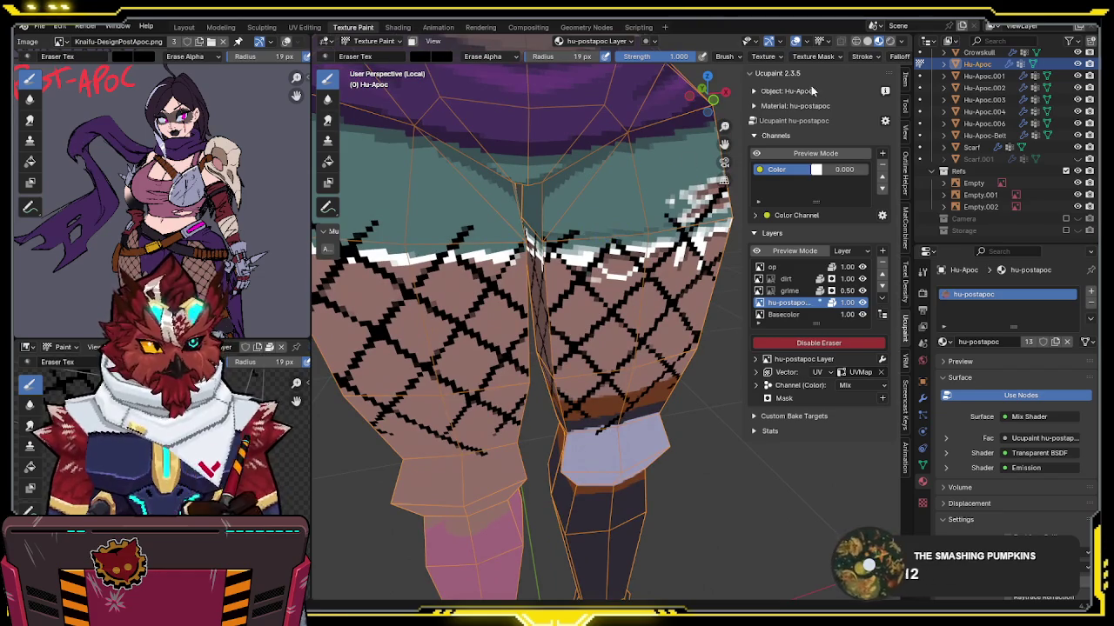
pyautogui.scroll(-3, 711, 55)
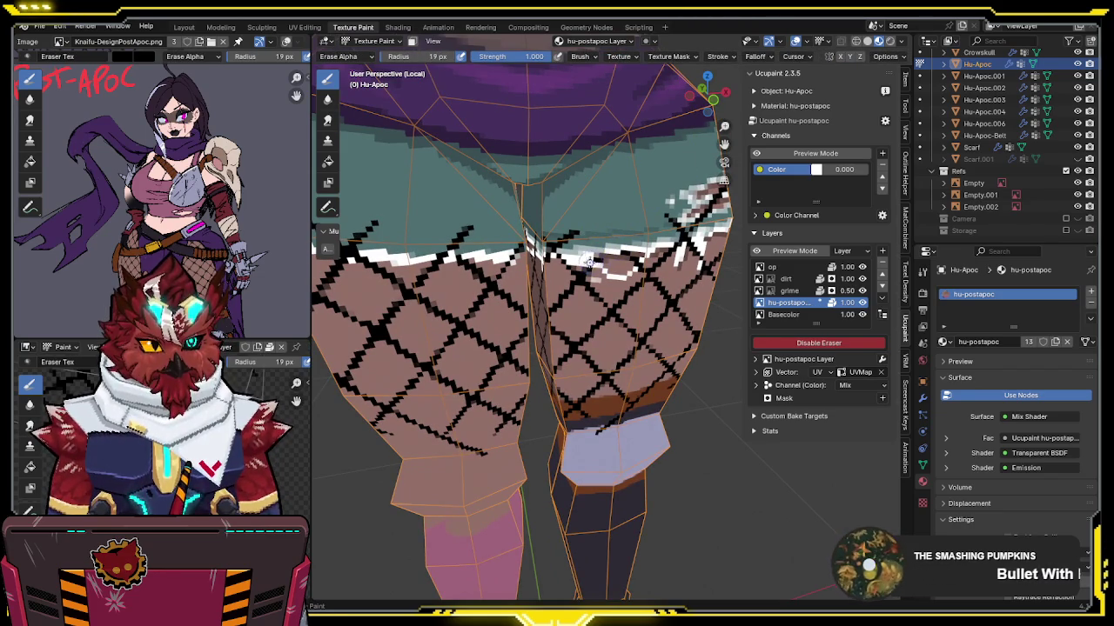
pyautogui.moveTo(586, 254); pyautogui.dragTo(609, 252, button='middle')
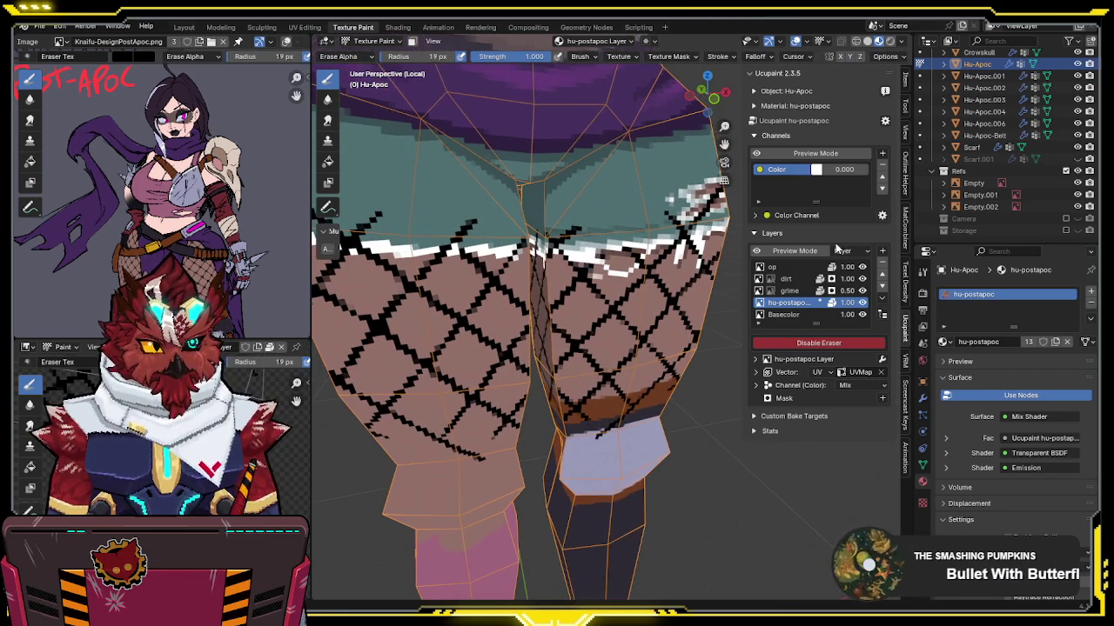
# Step: Lower the hu-postapoc layer opacity to 0.65 and orbit to check the thighs
pyautogui.moveTo(842, 304); pyautogui.dragTo(831, 307)
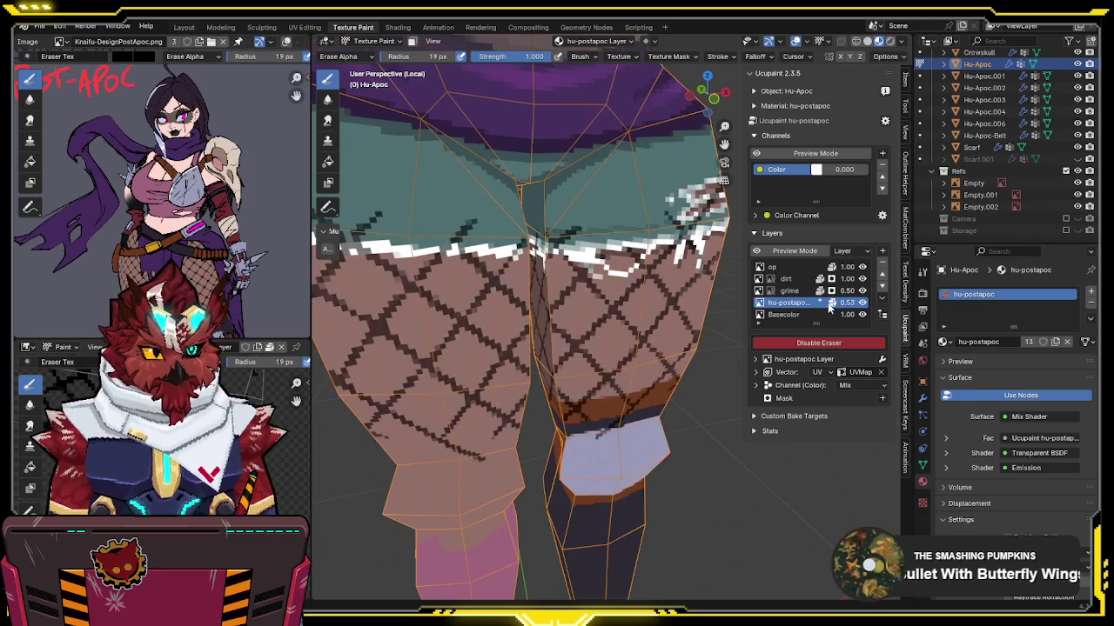
pyautogui.moveTo(600, 252); pyautogui.dragTo(615, 252, button='middle')
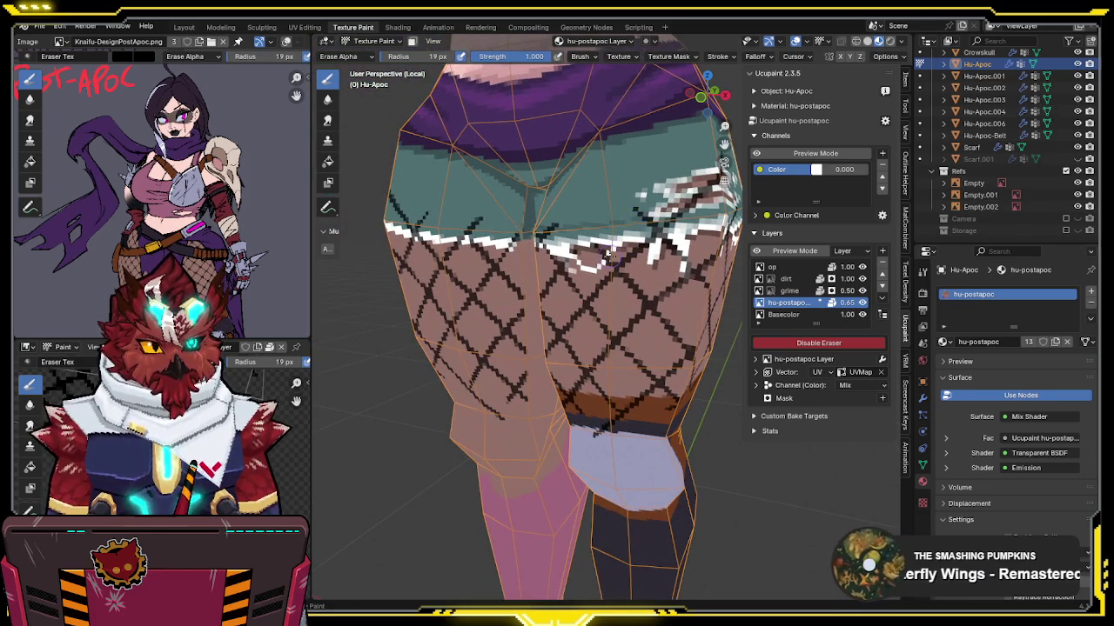
pyautogui.moveTo(630, 226)
pyautogui.mouseDown(button='middle')
pyautogui.moveTo(652, 243)
pyautogui.moveTo(670, 228)
pyautogui.moveTo(663, 248)
pyautogui.moveTo(640, 211)
pyautogui.mouseUp(button='middle')
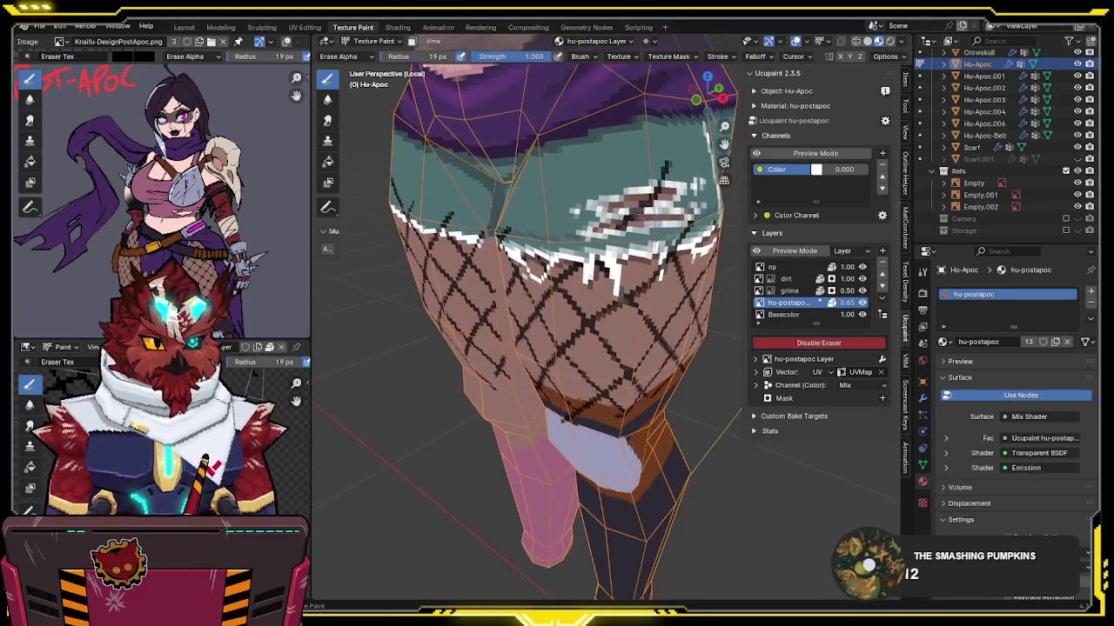
pyautogui.moveTo(661, 200)
pyautogui.mouseDown(button='middle')
pyautogui.moveTo(639, 186)
pyautogui.moveTo(607, 202)
pyautogui.moveTo(644, 231)
pyautogui.moveTo(640, 198)
pyautogui.moveTo(629, 208)
pyautogui.moveTo(651, 204)
pyautogui.mouseUp(button='middle')
pyautogui.press('e')
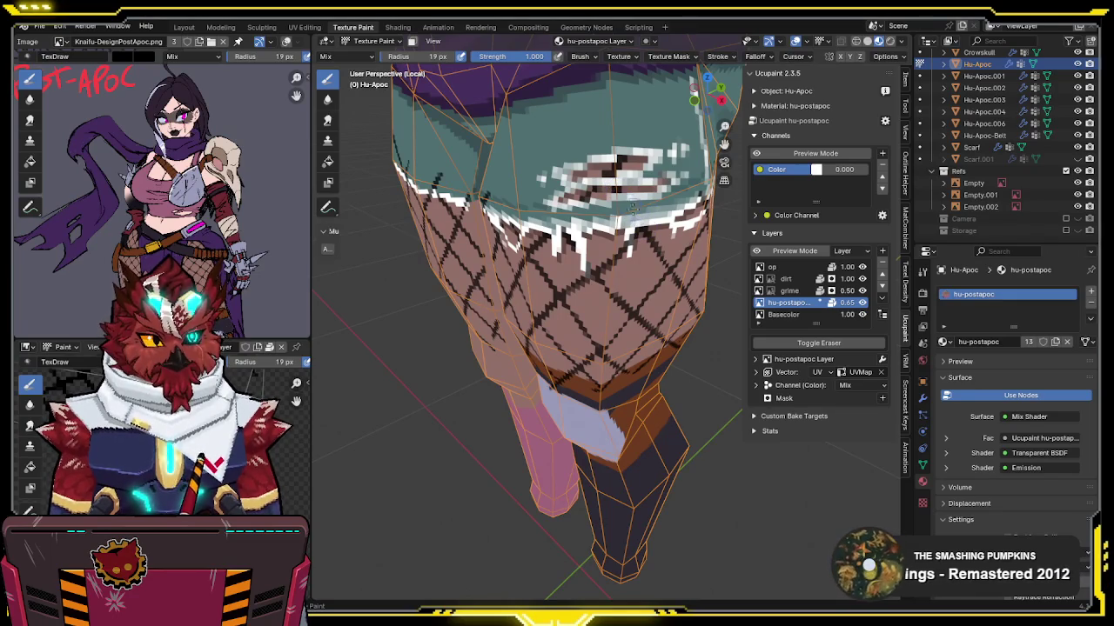
pyautogui.moveTo(634, 186)
pyautogui.mouseDown(button='middle')
pyautogui.moveTo(607, 167)
pyautogui.moveTo(637, 203)
pyautogui.moveTo(654, 181)
pyautogui.mouseUp(button='middle')
pyautogui.press('e')
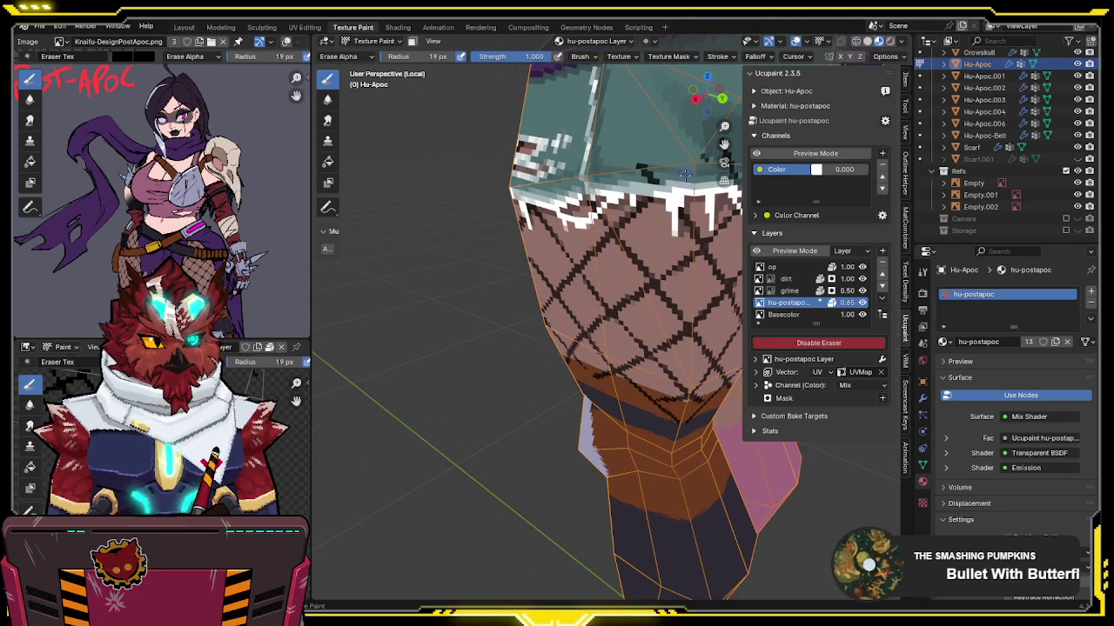
pyautogui.moveTo(646, 165); pyautogui.dragTo(599, 202, button='middle')
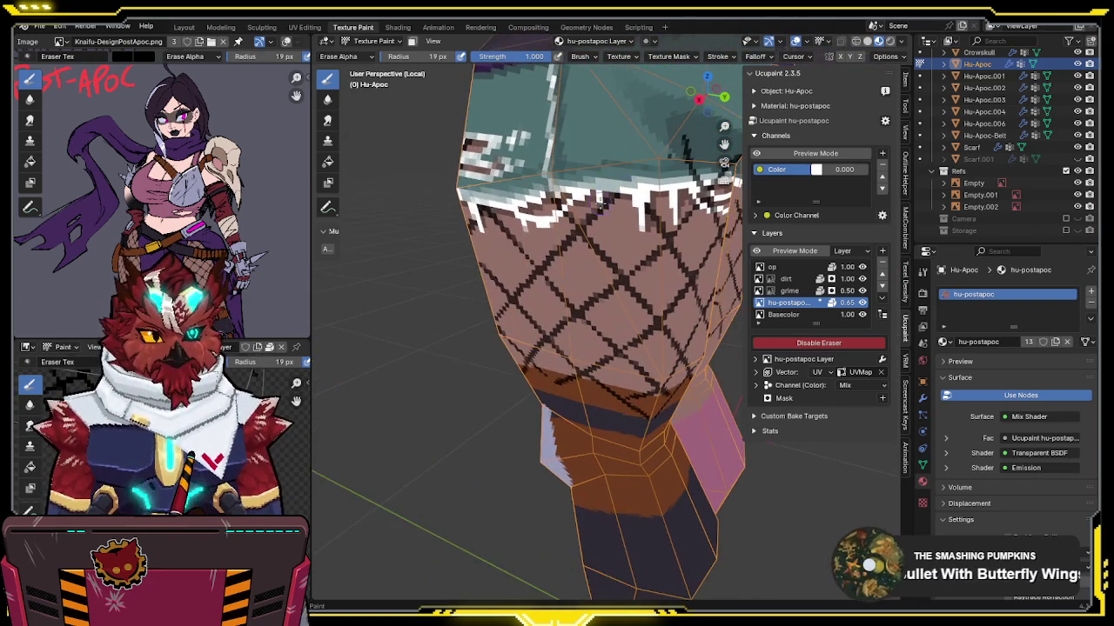
pyautogui.moveTo(678, 185); pyautogui.dragTo(609, 209, button='middle')
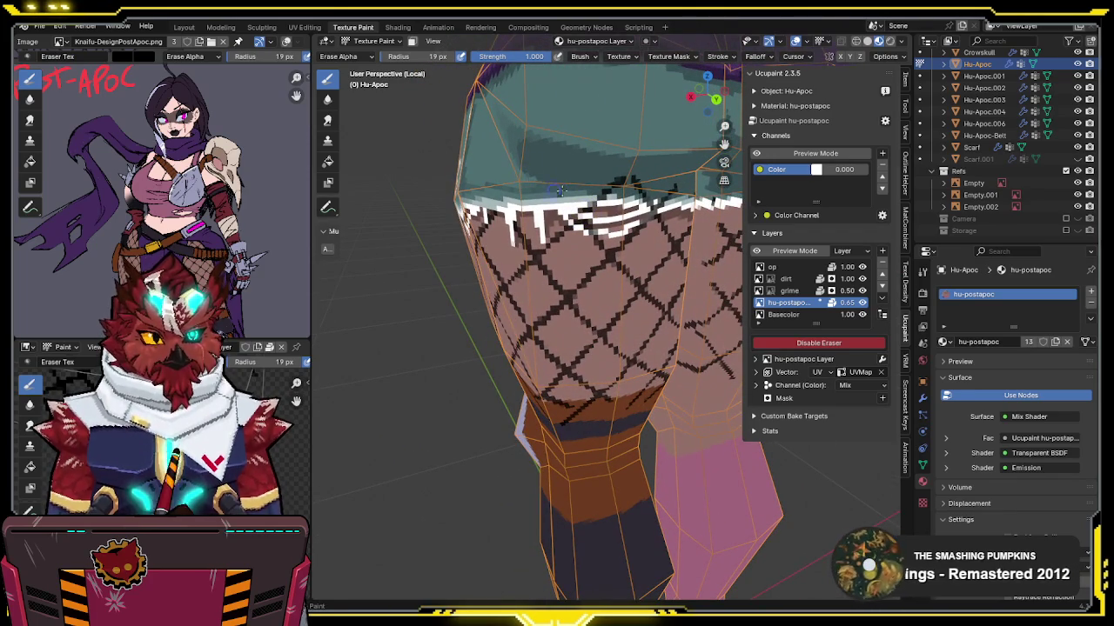
pyautogui.moveTo(538, 169); pyautogui.dragTo(581, 187, button='middle')
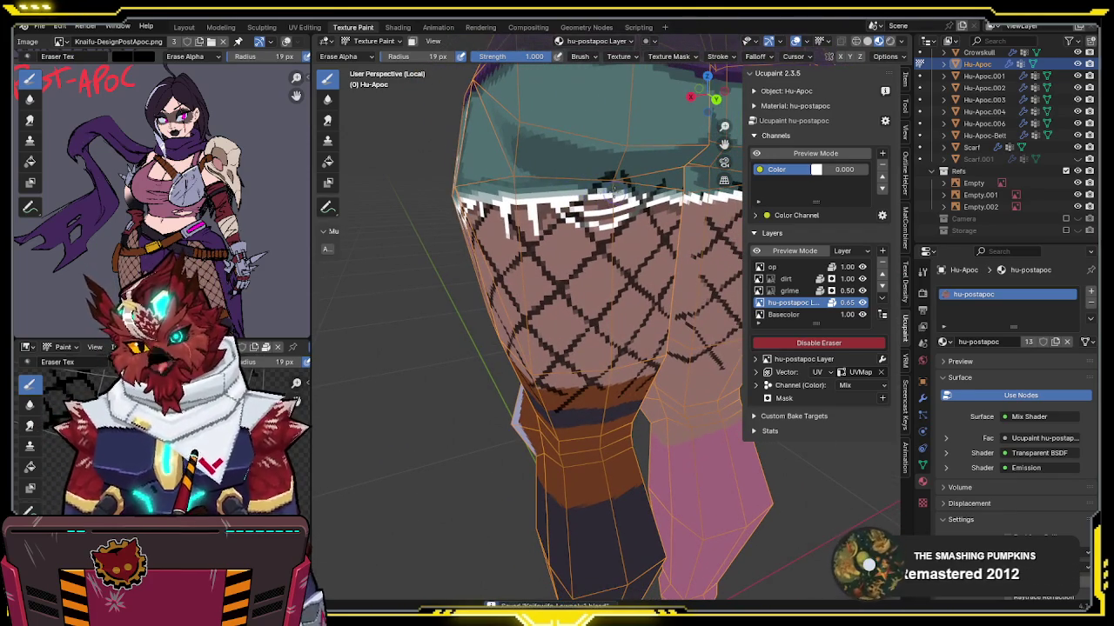
pyautogui.moveTo(635, 207); pyautogui.dragTo(622, 179, button='middle')
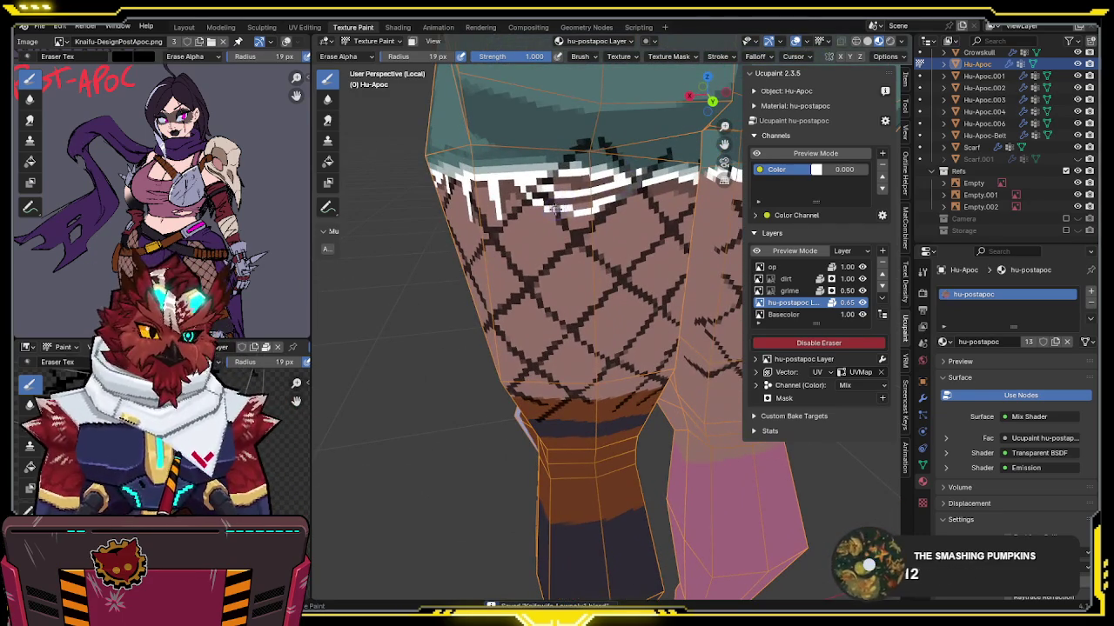
pyautogui.moveTo(553, 210); pyautogui.dragTo(589, 186, button='middle')
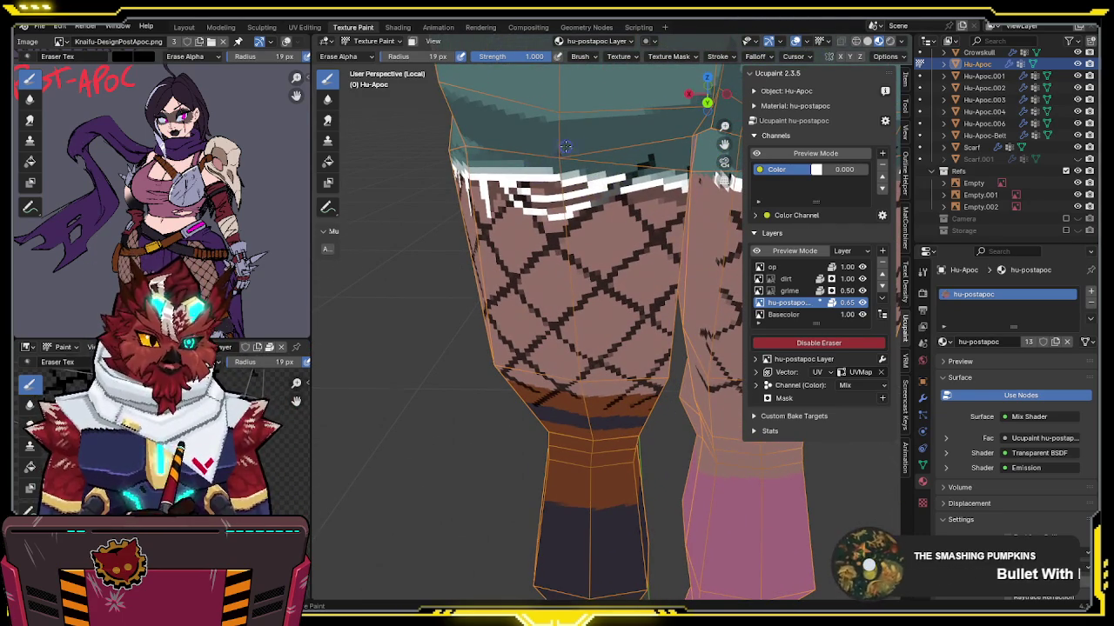
pyautogui.moveTo(673, 181); pyautogui.dragTo(588, 189, button='middle')
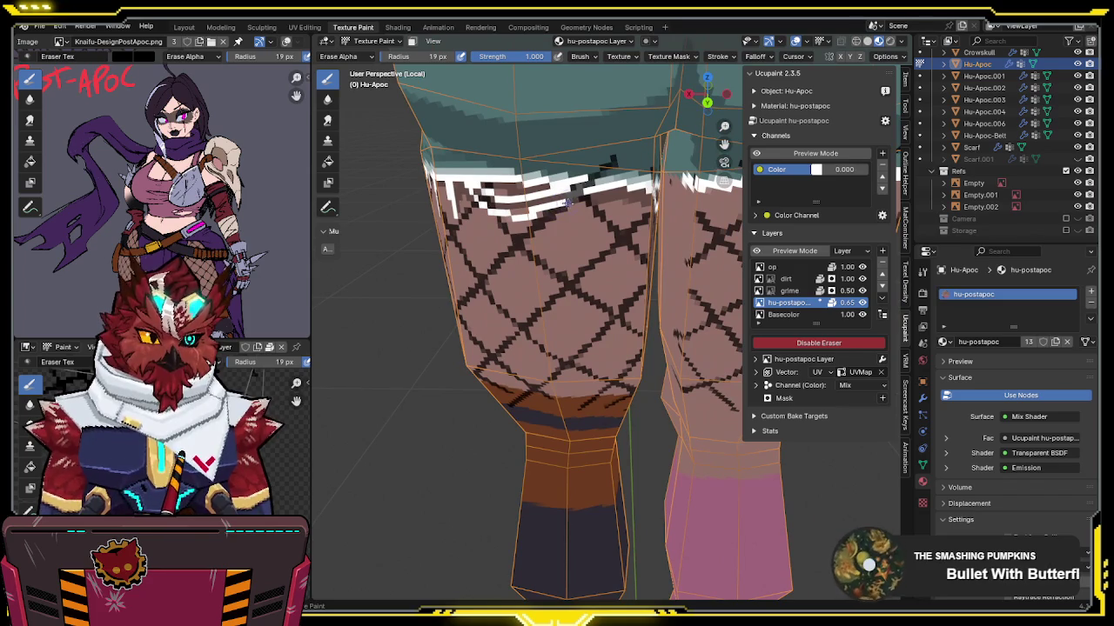
pyautogui.moveTo(623, 148)
pyautogui.mouseDown(button='middle')
pyautogui.moveTo(599, 160)
pyautogui.moveTo(628, 165)
pyautogui.mouseUp(button='middle')
# Step: Erase stray dark pixels along the frayed shorts hem, orbiting to inspect the edge
pyautogui.scroll(3, 597, 181)
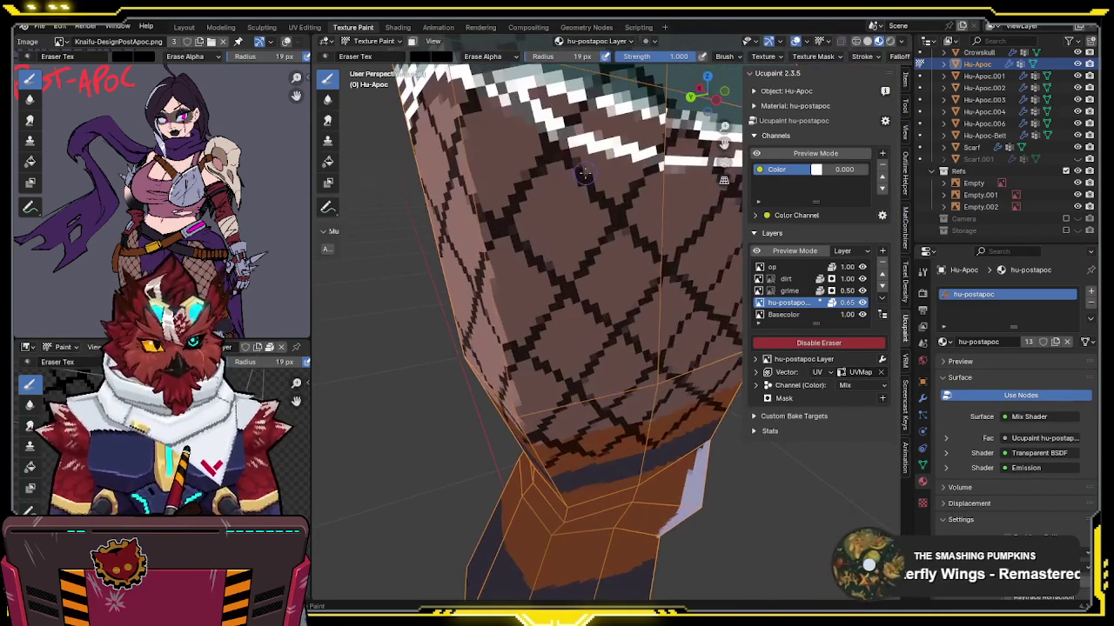
pyautogui.moveTo(573, 140)
pyautogui.mouseDown(button='middle')
pyautogui.moveTo(591, 162)
pyautogui.moveTo(602, 151)
pyautogui.mouseUp(button='middle')
pyautogui.moveTo(596, 149); pyautogui.dragTo(647, 104)
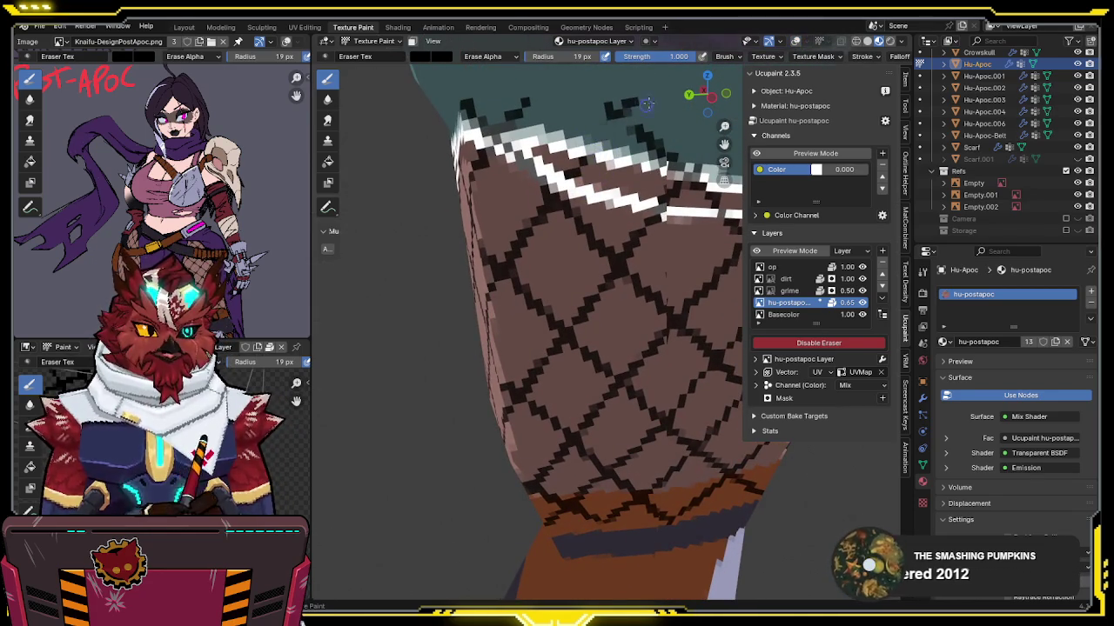
pyautogui.moveTo(586, 125); pyautogui.dragTo(564, 188, button='middle')
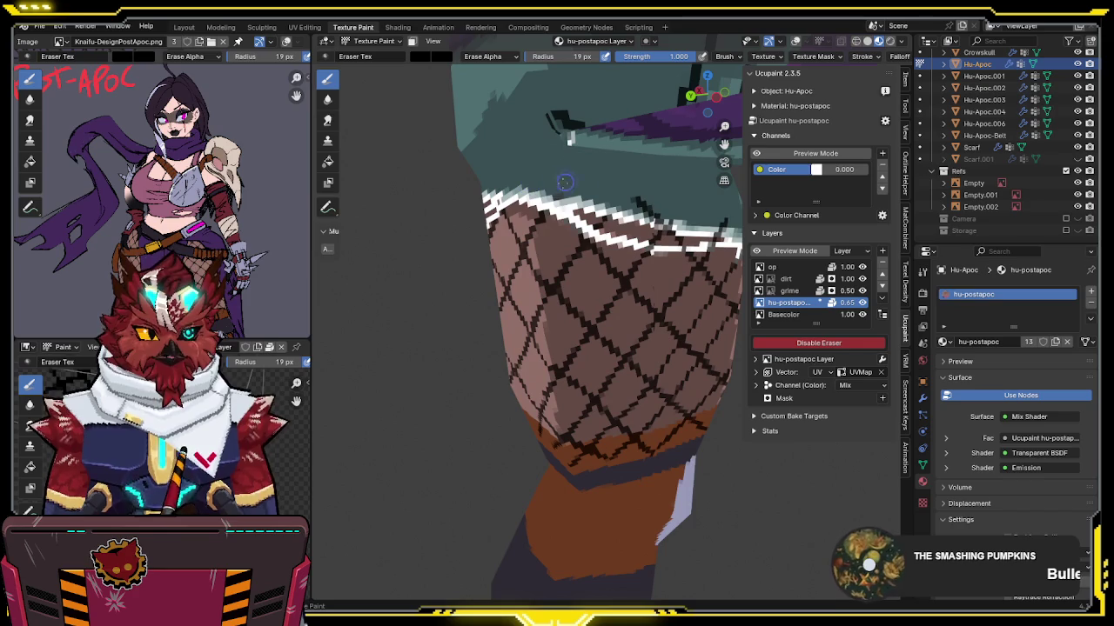
pyautogui.moveTo(577, 180); pyautogui.dragTo(536, 218, button='middle')
pyautogui.moveTo(612, 213); pyautogui.dragTo(550, 214, button='middle')
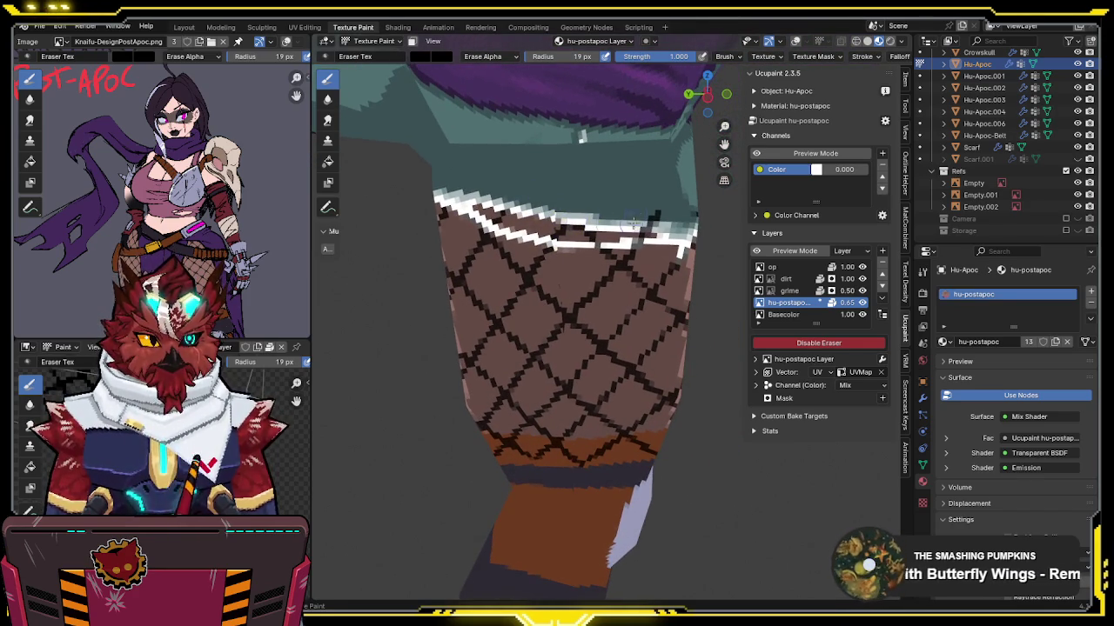
pyautogui.moveTo(634, 220); pyautogui.dragTo(581, 226, button='middle')
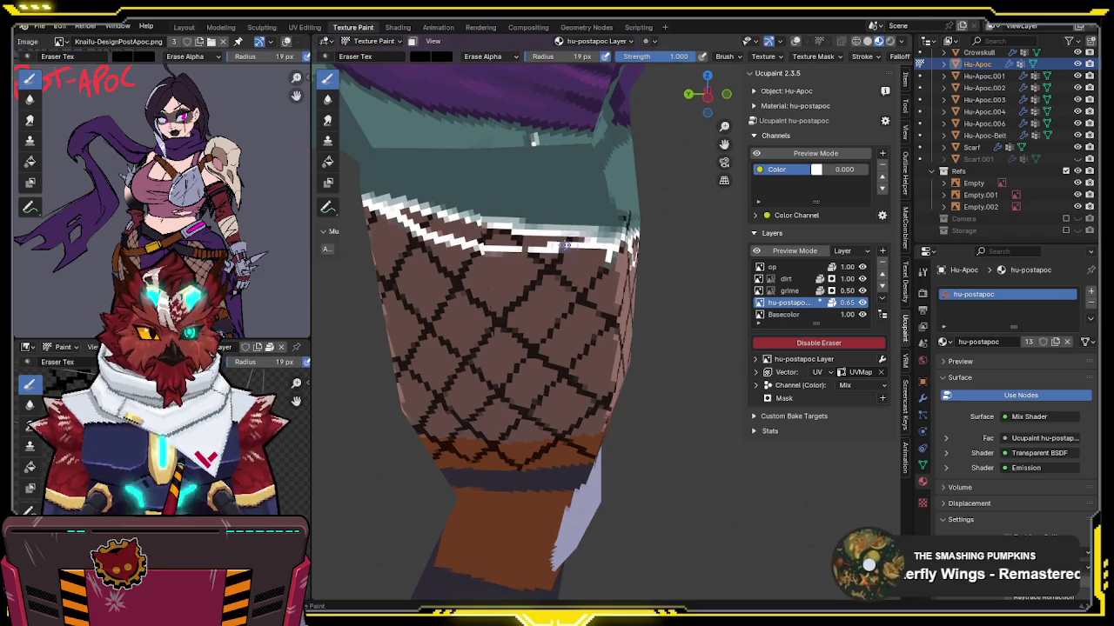
pyautogui.moveTo(562, 243); pyautogui.dragTo(578, 267, button='middle')
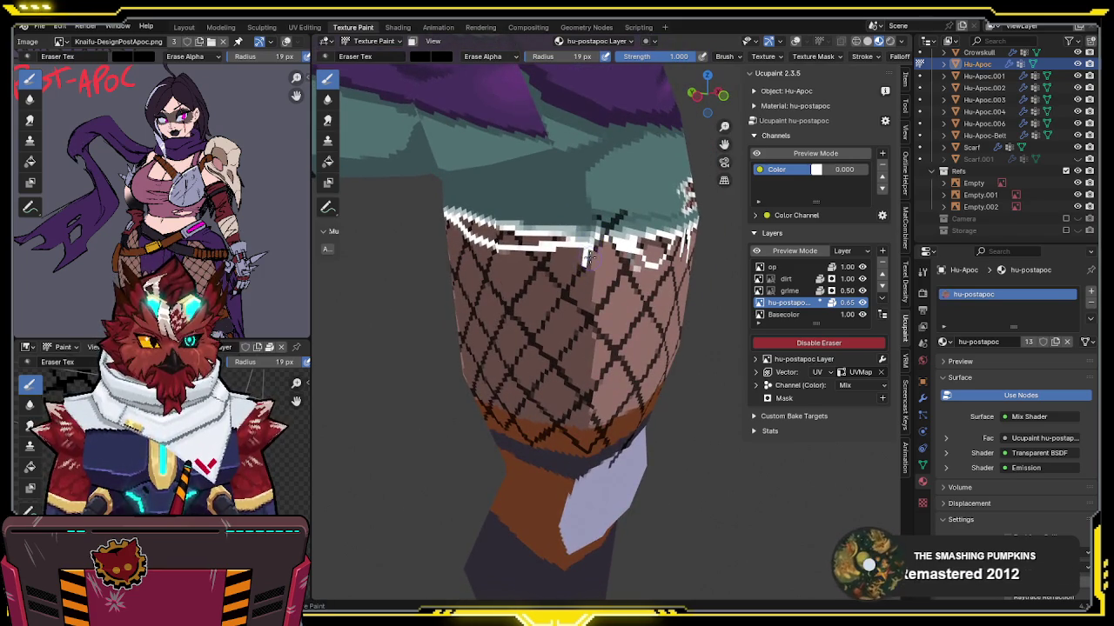
pyautogui.moveTo(613, 218); pyautogui.dragTo(596, 239, button='middle')
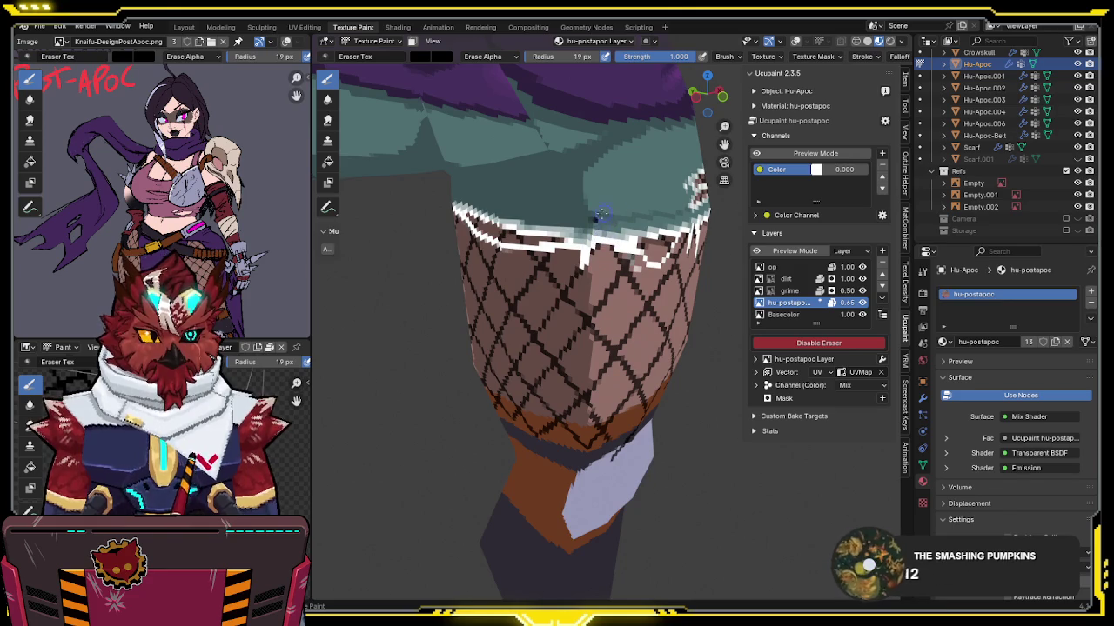
pyautogui.moveTo(615, 222)
pyautogui.mouseDown(button='middle')
pyautogui.moveTo(576, 209)
pyautogui.moveTo(572, 234)
pyautogui.moveTo(586, 244)
pyautogui.mouseUp(button='middle')
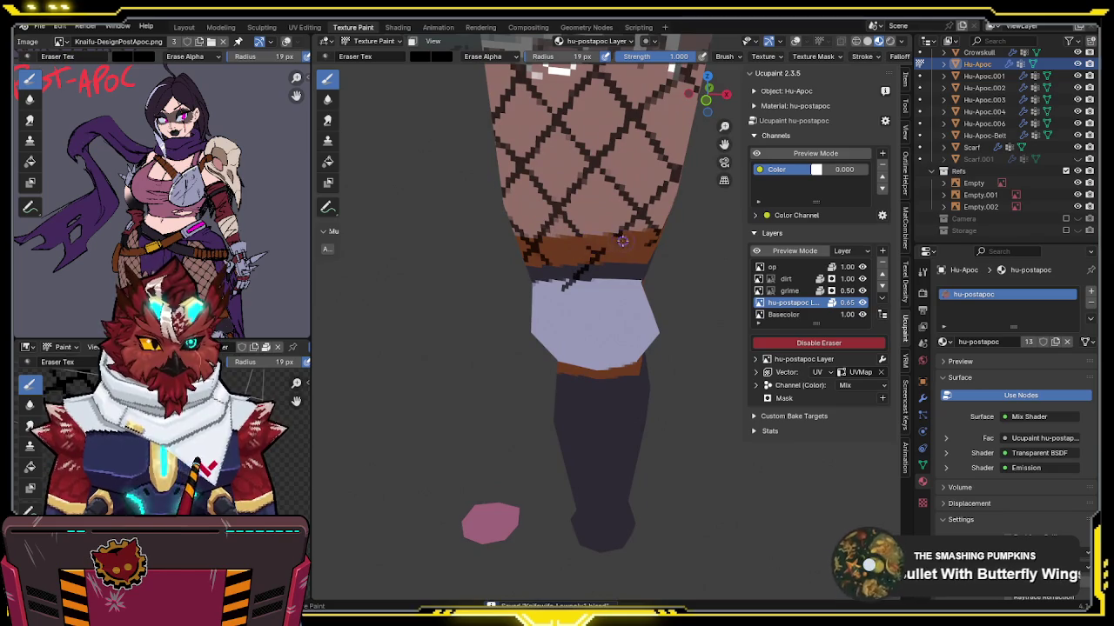
# Step: Erase the dark marks on the orange band below the fishnet
pyautogui.moveTo(580, 248); pyautogui.dragTo(508, 259, button='middle')
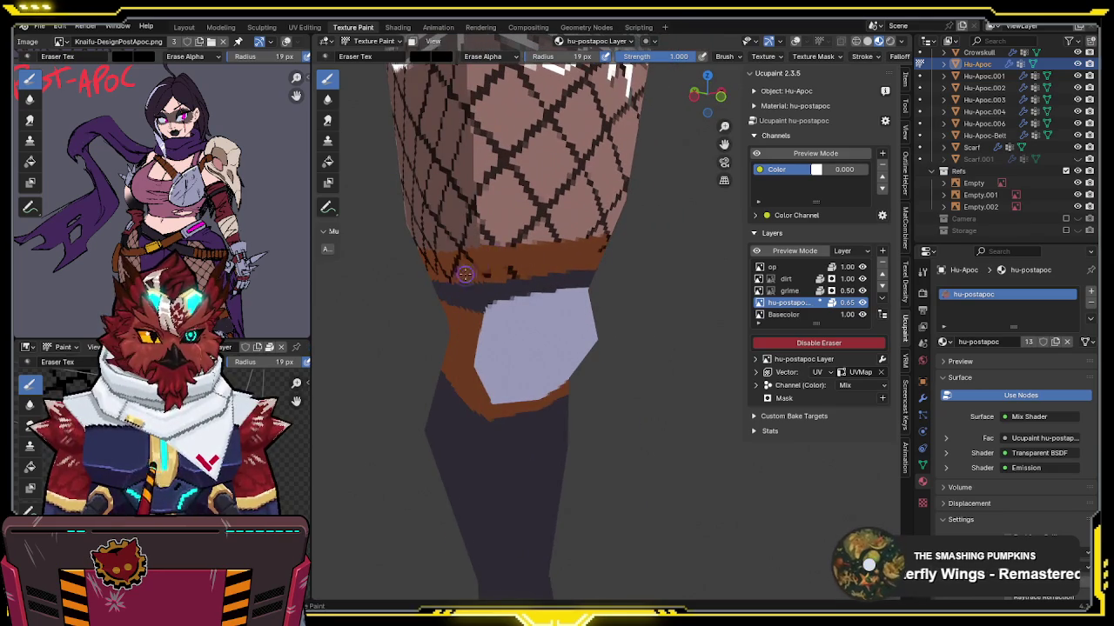
pyautogui.moveTo(516, 273); pyautogui.dragTo(602, 243, button='middle')
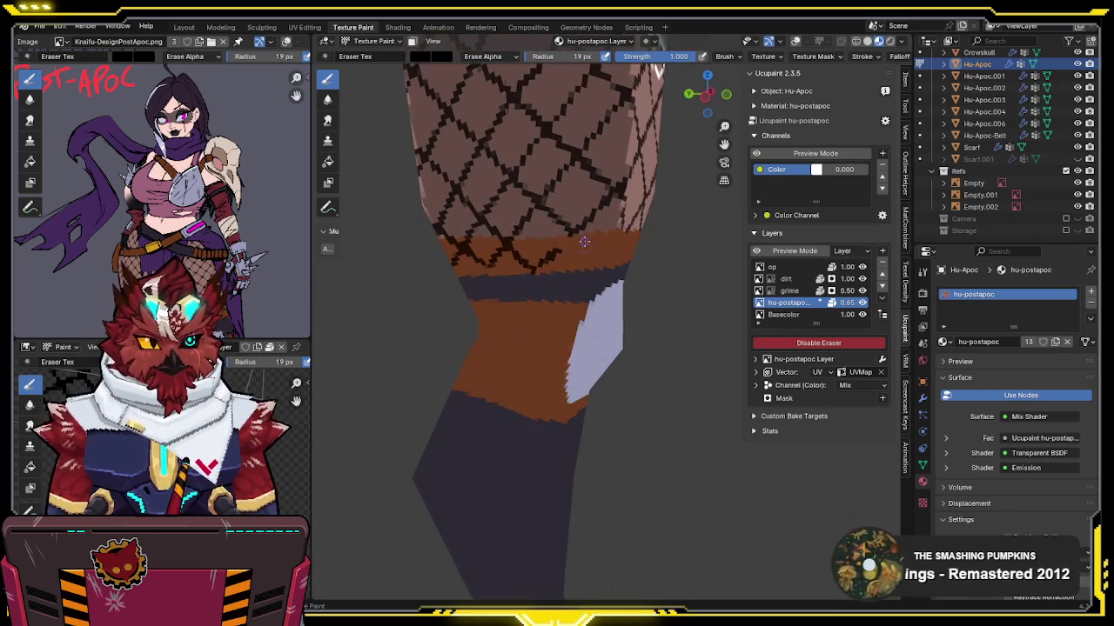
pyautogui.moveTo(507, 250); pyautogui.dragTo(443, 248, button='middle')
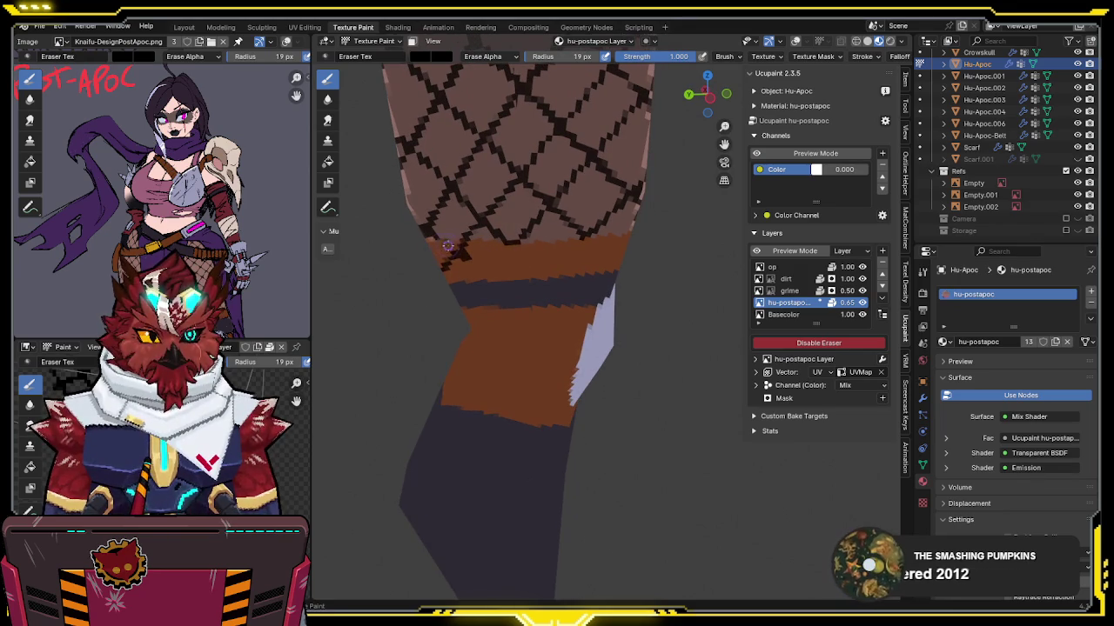
pyautogui.moveTo(442, 277); pyautogui.dragTo(557, 261, button='middle')
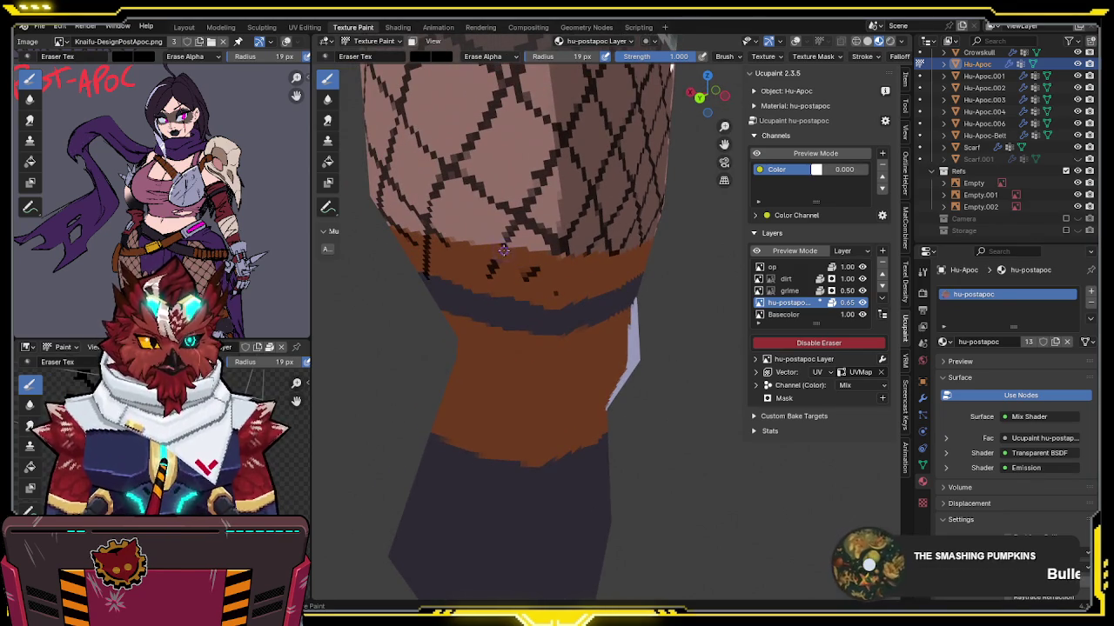
pyautogui.moveTo(491, 261)
pyautogui.mouseDown()
pyautogui.moveTo(494, 275)
pyautogui.moveTo(535, 277)
pyautogui.moveTo(555, 294)
pyautogui.mouseUp()
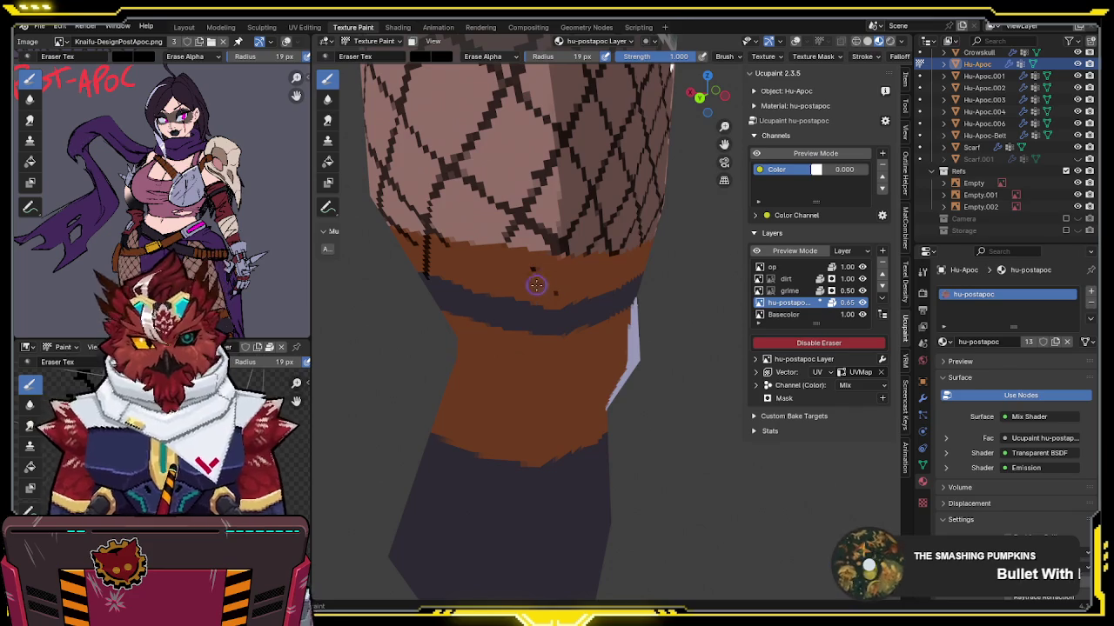
pyautogui.moveTo(534, 267); pyautogui.dragTo(548, 270, button='middle')
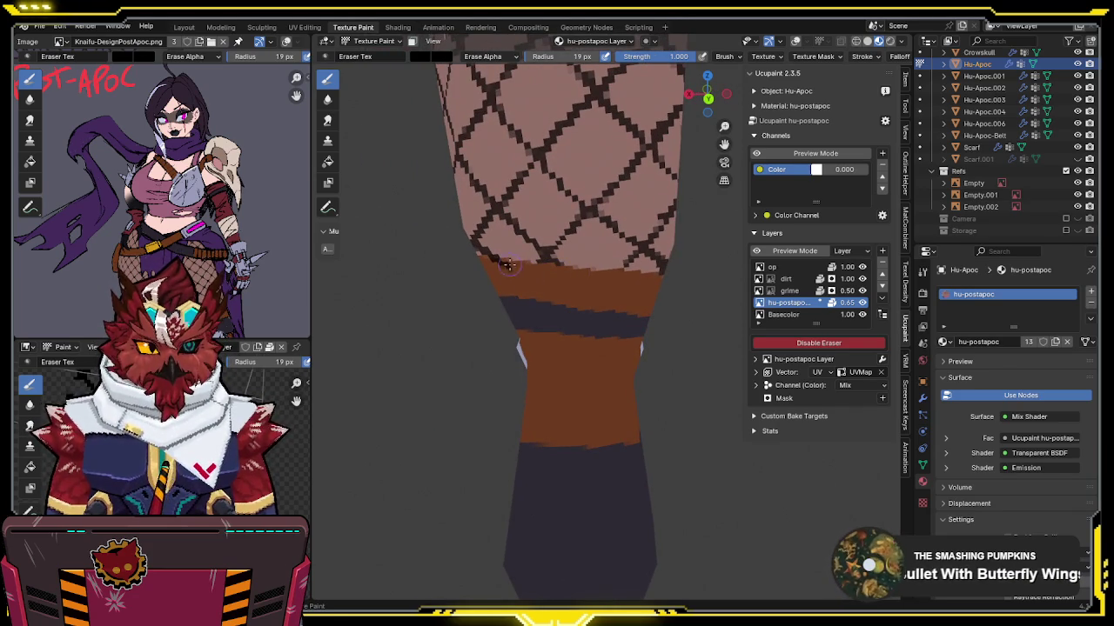
pyautogui.moveTo(491, 264); pyautogui.dragTo(573, 256, button='middle')
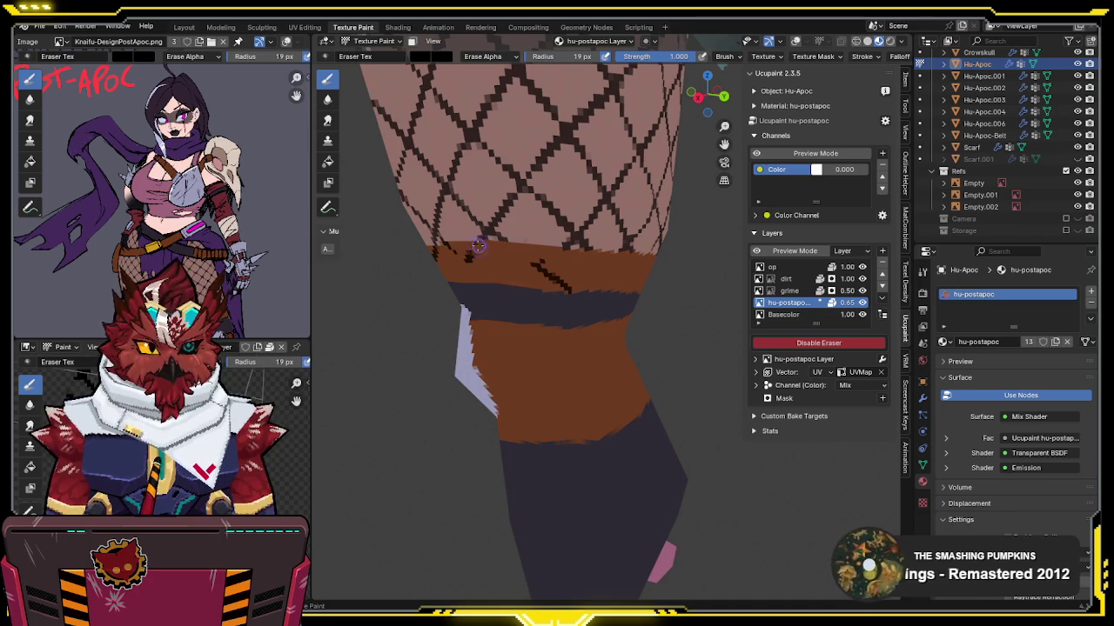
pyautogui.moveTo(587, 295); pyautogui.dragTo(618, 253, button='middle')
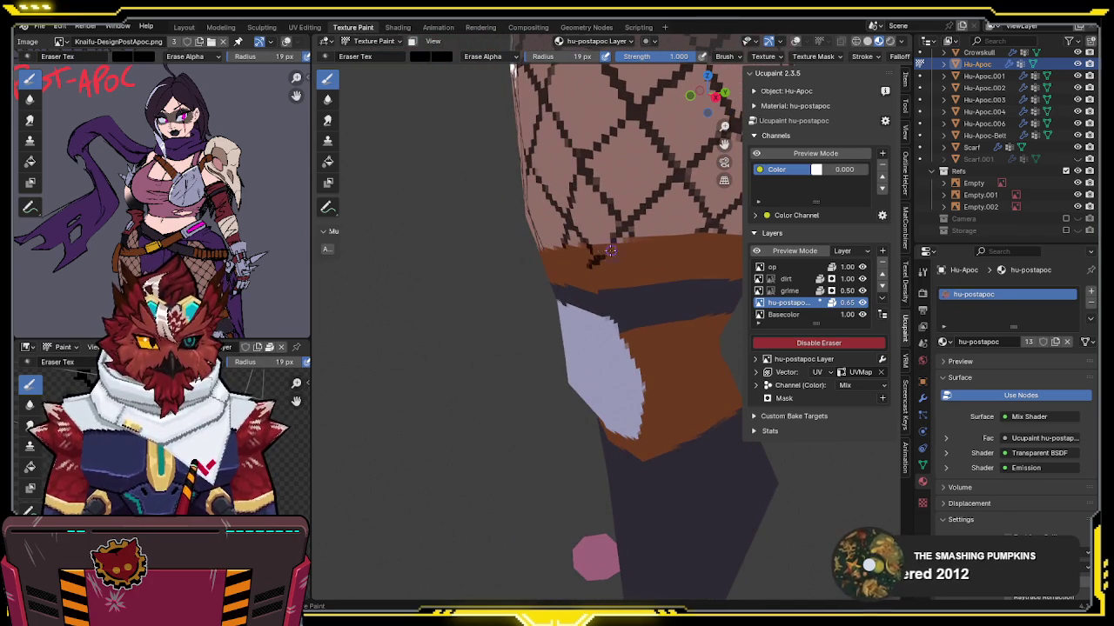
# Step: Review the hips, skirt and leg, then return the model to Object Mode
pyautogui.scroll(-3, 606, 257)
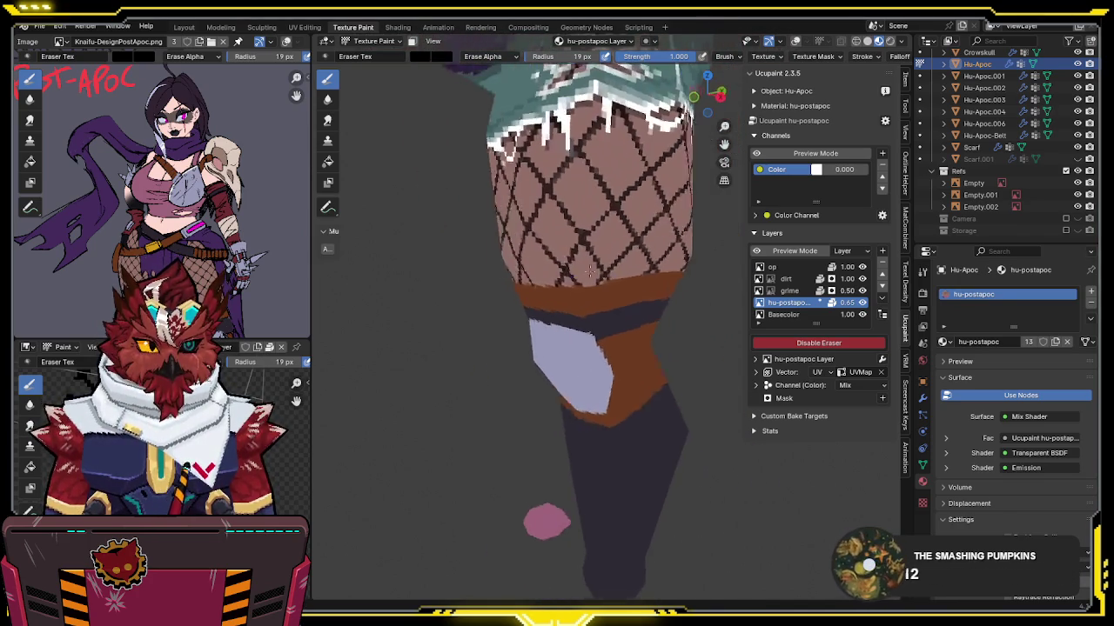
pyautogui.moveTo(605, 257); pyautogui.dragTo(565, 279, button='middle')
pyautogui.scroll(2, 565, 278)
pyautogui.scroll(2, 557, 243)
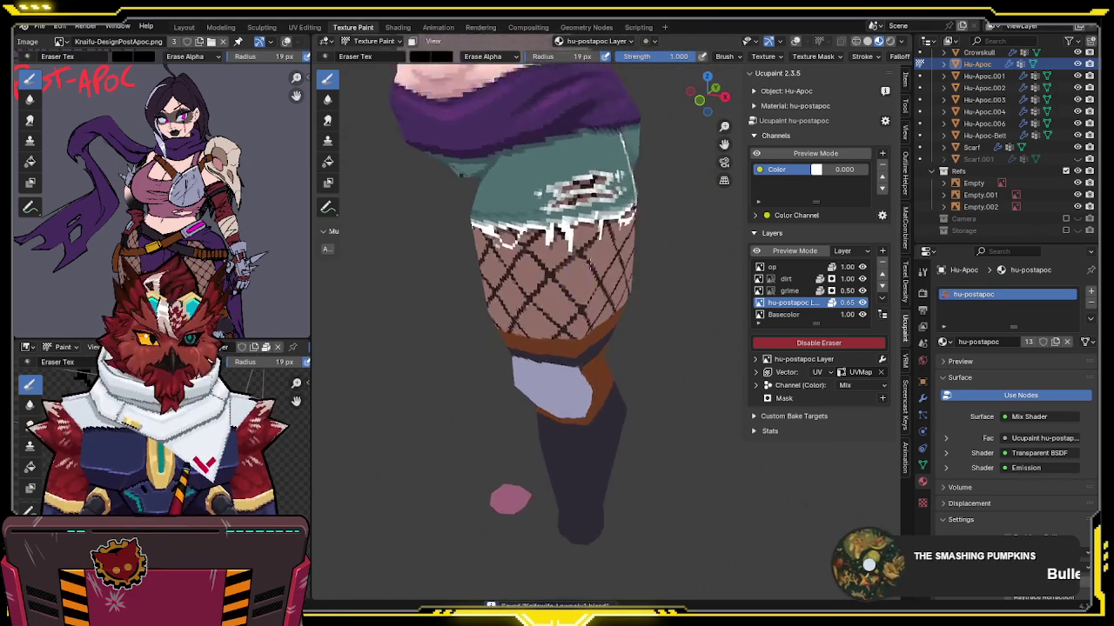
pyautogui.scroll(2, 548, 209)
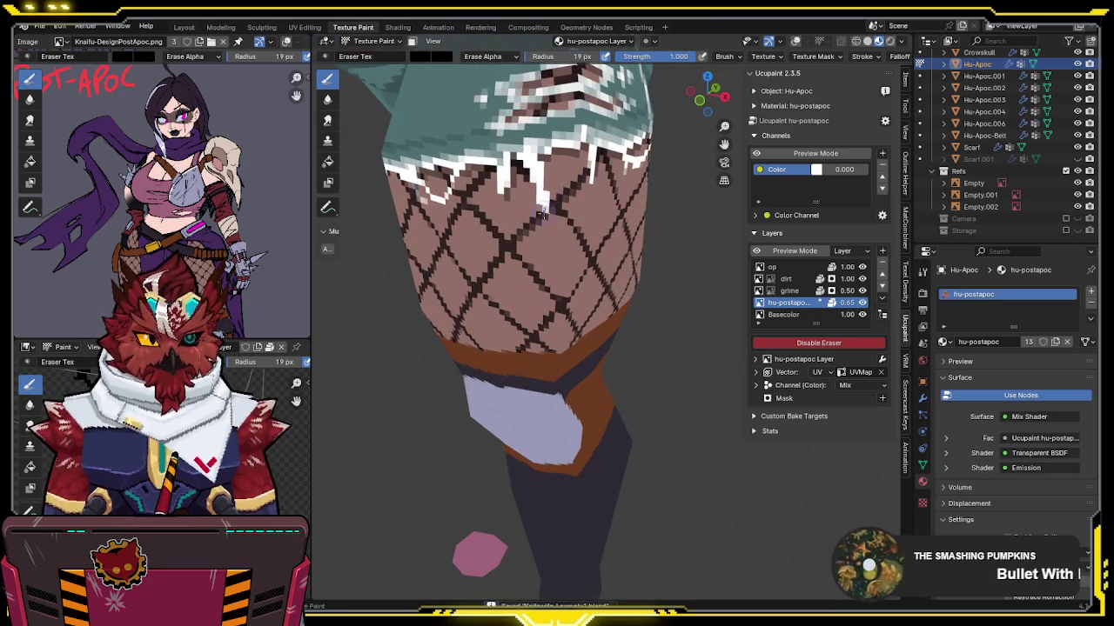
pyautogui.moveTo(541, 214); pyautogui.dragTo(493, 228, button='middle')
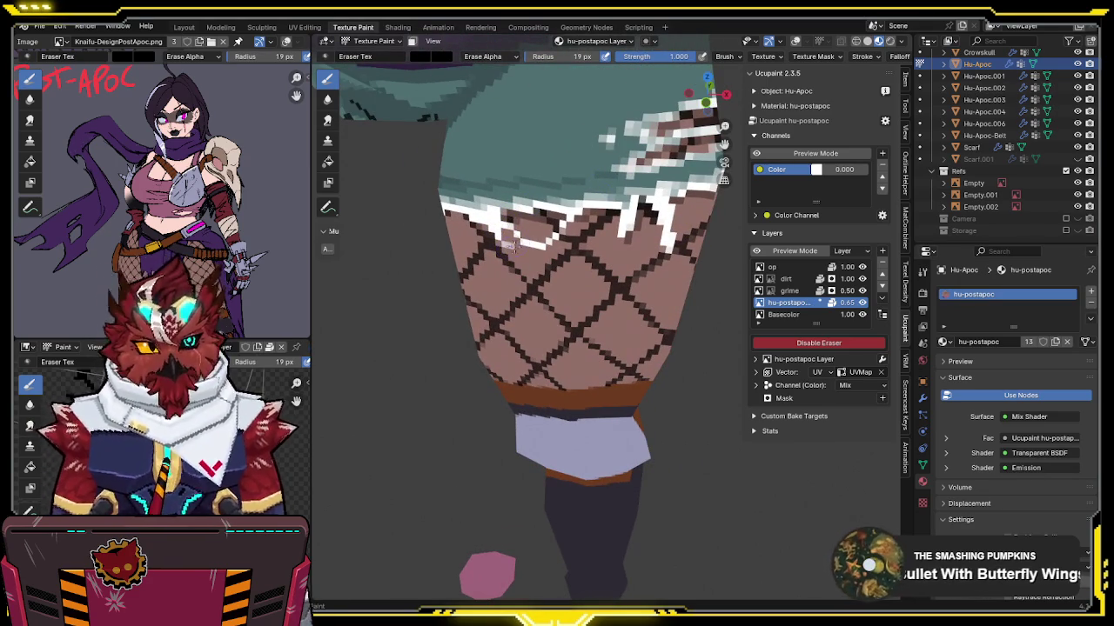
pyautogui.moveTo(508, 245); pyautogui.dragTo(563, 213, button='middle')
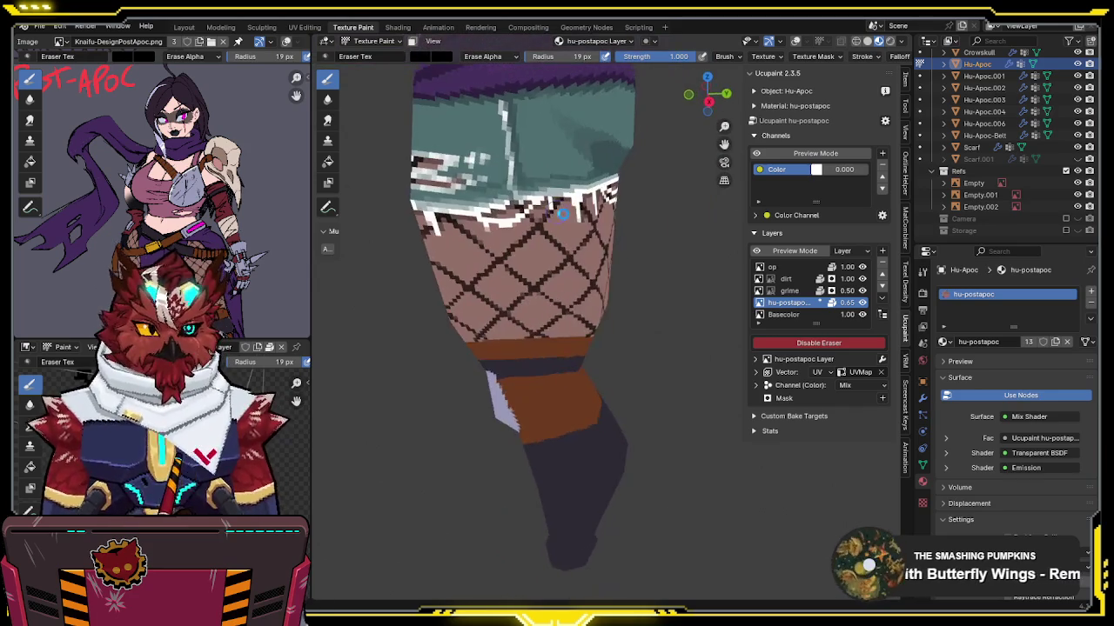
pyautogui.scroll(-3, 563, 213)
pyautogui.moveTo(563, 213)
pyautogui.mouseDown(button='middle')
pyautogui.moveTo(630, 237)
pyautogui.moveTo(592, 219)
pyautogui.mouseUp(button='middle')
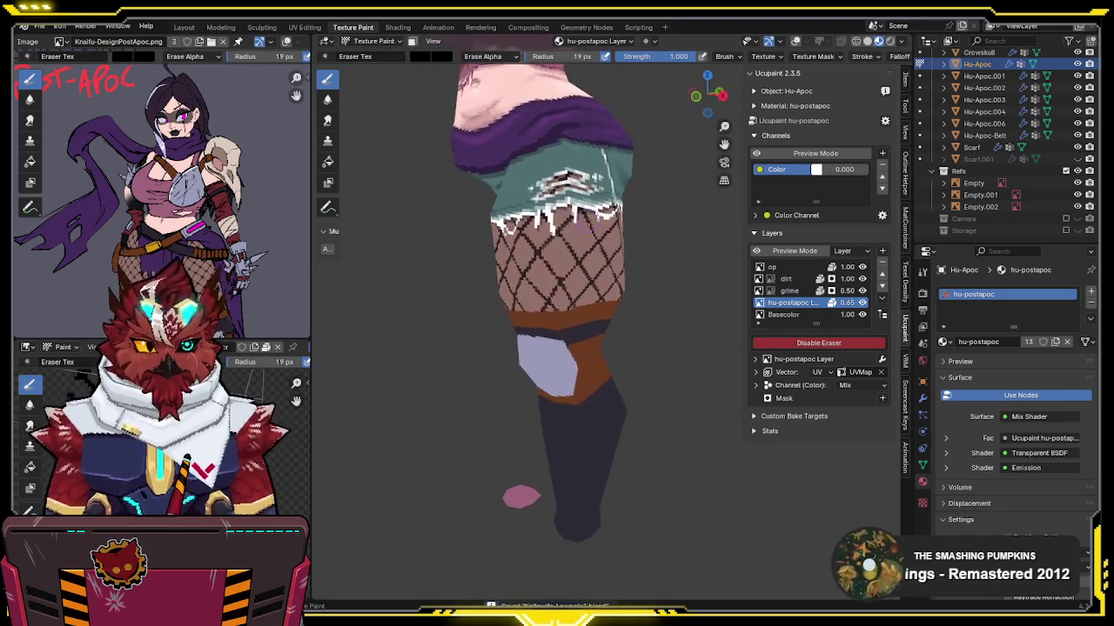
pyautogui.press('Tab')
pyautogui.moveTo(592, 221); pyautogui.dragTo(661, 228, button='middle')
pyautogui.hotkey('ctrl', 'Tab')
# Step: In Object Mode, toggle the fishnet layer on and off to compare, leaving it visible
pyautogui.click(594, 221)
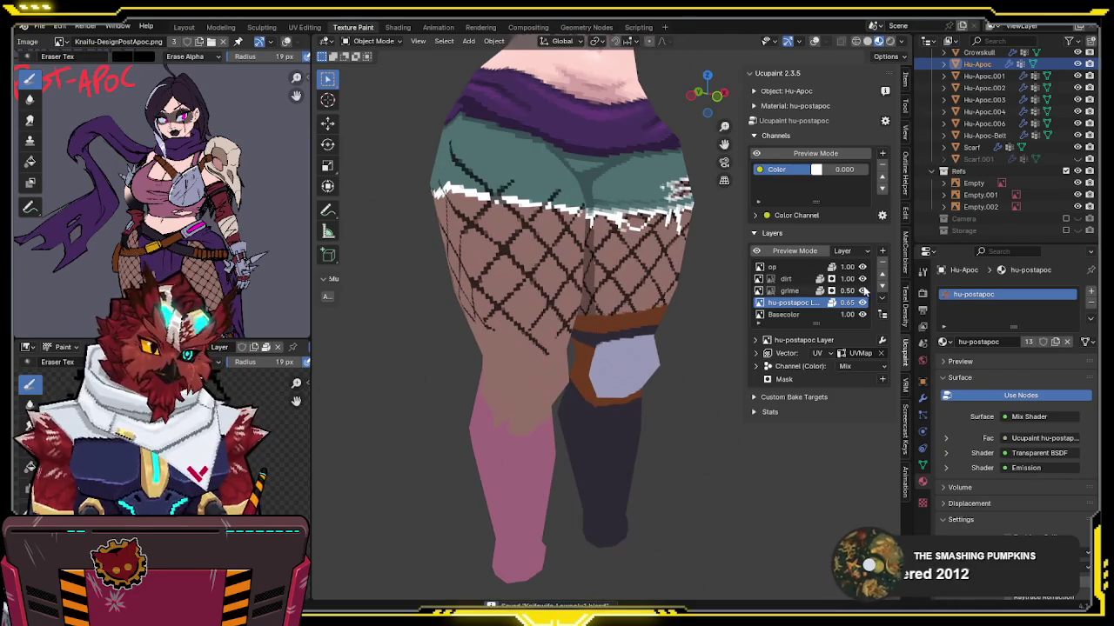
pyautogui.click(862, 302)
pyautogui.click(862, 303)
pyautogui.click(861, 303)
pyautogui.click(862, 303)
pyautogui.click(861, 302)
pyautogui.click(861, 303)
pyautogui.click(861, 302)
pyautogui.click(862, 303)
pyautogui.click(862, 304)
pyautogui.click(862, 303)
pyautogui.click(862, 303)
pyautogui.click(863, 302)
pyautogui.click(862, 302)
pyautogui.click(862, 303)
pyautogui.click(862, 302)
pyautogui.click(863, 303)
# Step: Save the blend file and switch the character into Texture Paint mode
pyautogui.moveTo(696, 287)
pyautogui.mouseDown(button='middle')
pyautogui.moveTo(536, 307)
pyautogui.moveTo(530, 288)
pyautogui.moveTo(512, 295)
pyautogui.moveTo(528, 307)
pyautogui.moveTo(562, 282)
pyautogui.moveTo(549, 302)
pyautogui.moveTo(621, 279)
pyautogui.moveTo(550, 300)
pyautogui.moveTo(592, 295)
pyautogui.moveTo(590, 229)
pyautogui.moveTo(625, 235)
pyautogui.mouseUp(button='middle')
pyautogui.hotkey('ctrl', 's')
pyautogui.hotkey('ctrl', 'Tab')
pyautogui.click(671, 251)
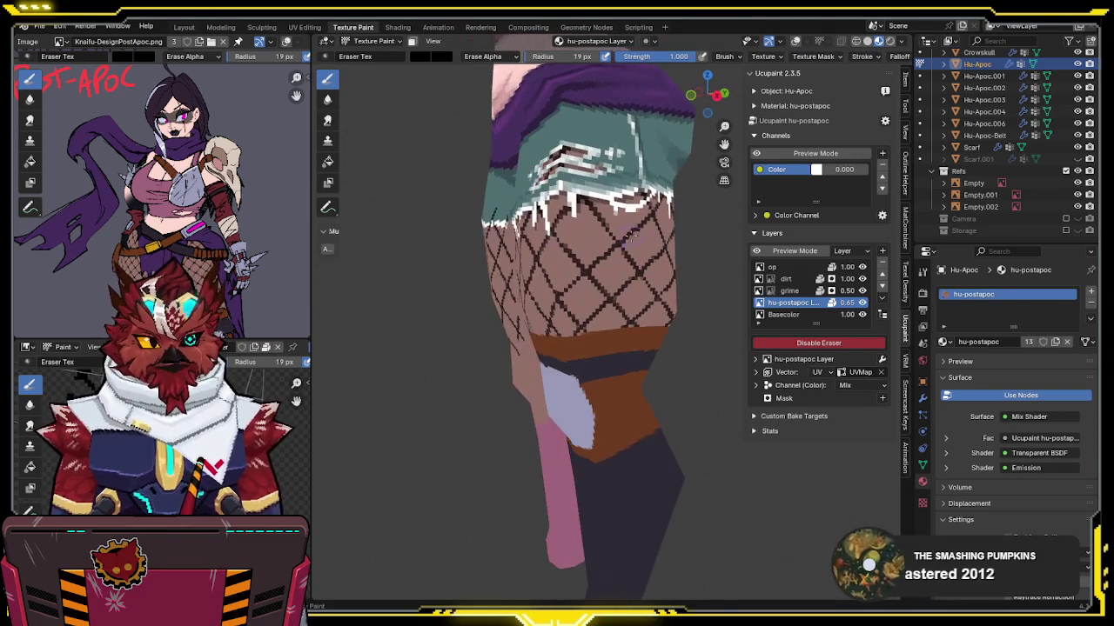
# Step: Set the brush strength to 0.500 and orbit in close on the shorts hem and fishnet leg
pyautogui.click(681, 57)
pyautogui.write('0.500')
pyautogui.moveTo(648, 98); pyautogui.dragTo(651, 275, button='middle')
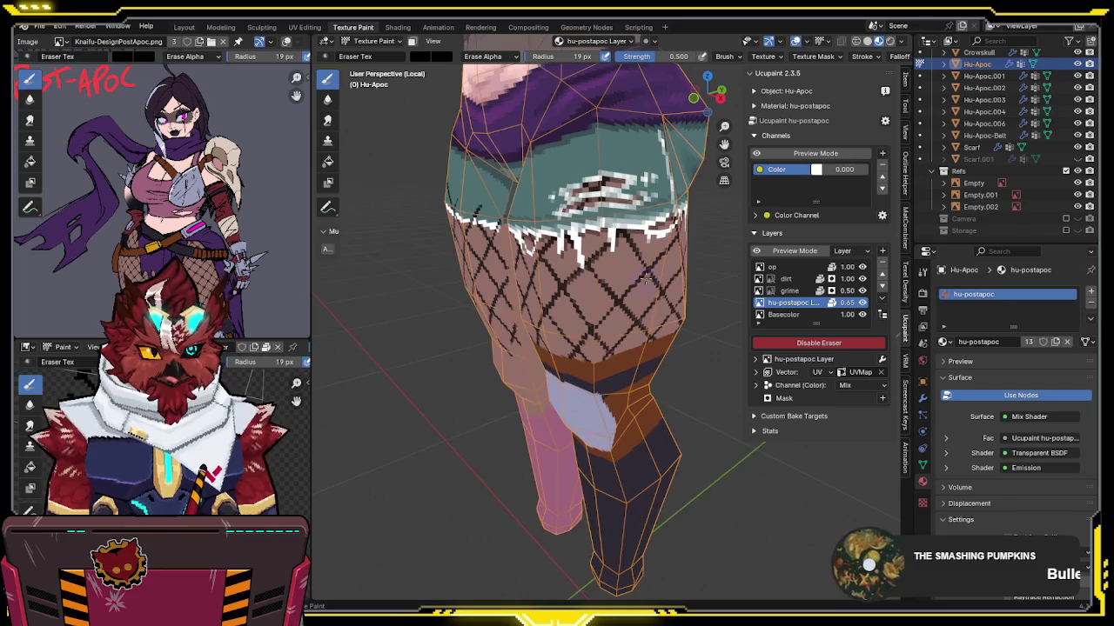
pyautogui.moveTo(650, 275); pyautogui.dragTo(614, 254, button='middle')
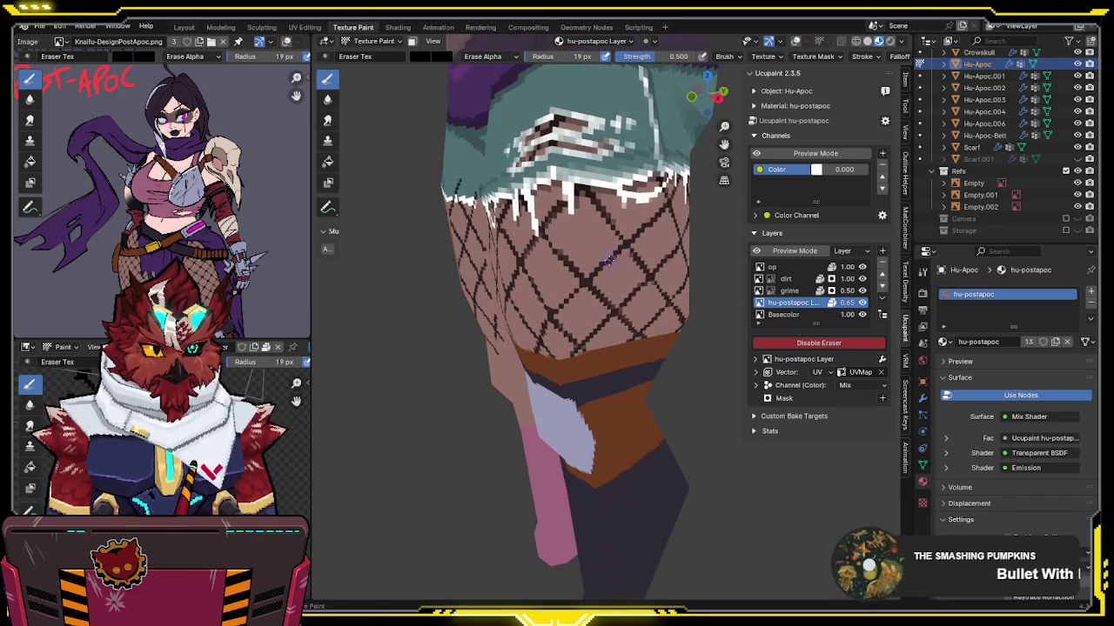
pyautogui.moveTo(635, 234); pyautogui.dragTo(581, 277, button='middle')
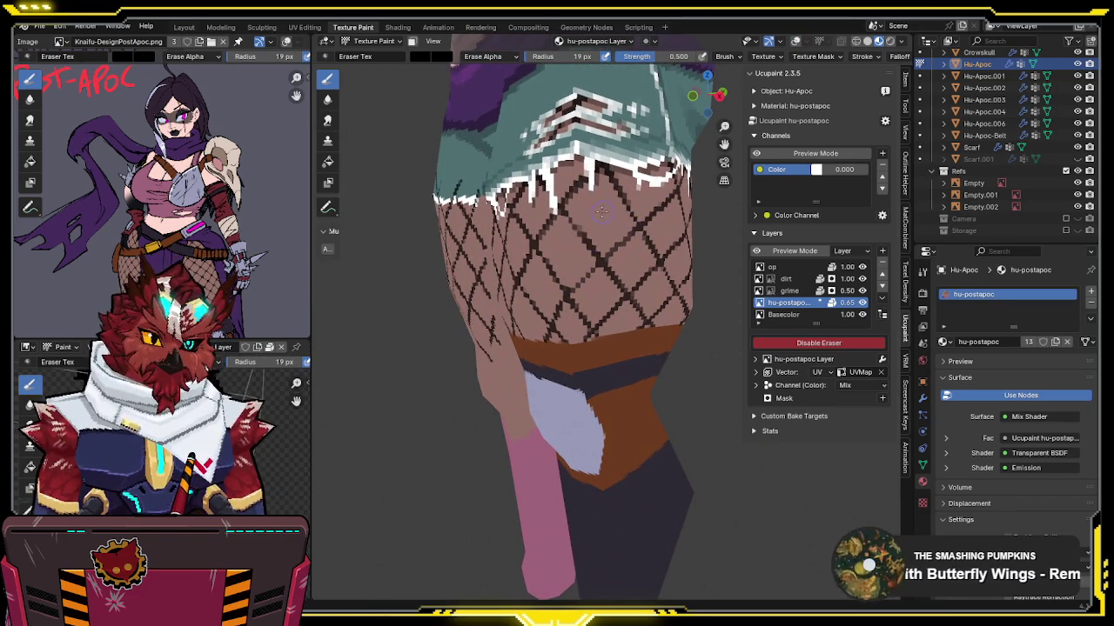
pyautogui.moveTo(586, 241); pyautogui.dragTo(604, 213, button='middle')
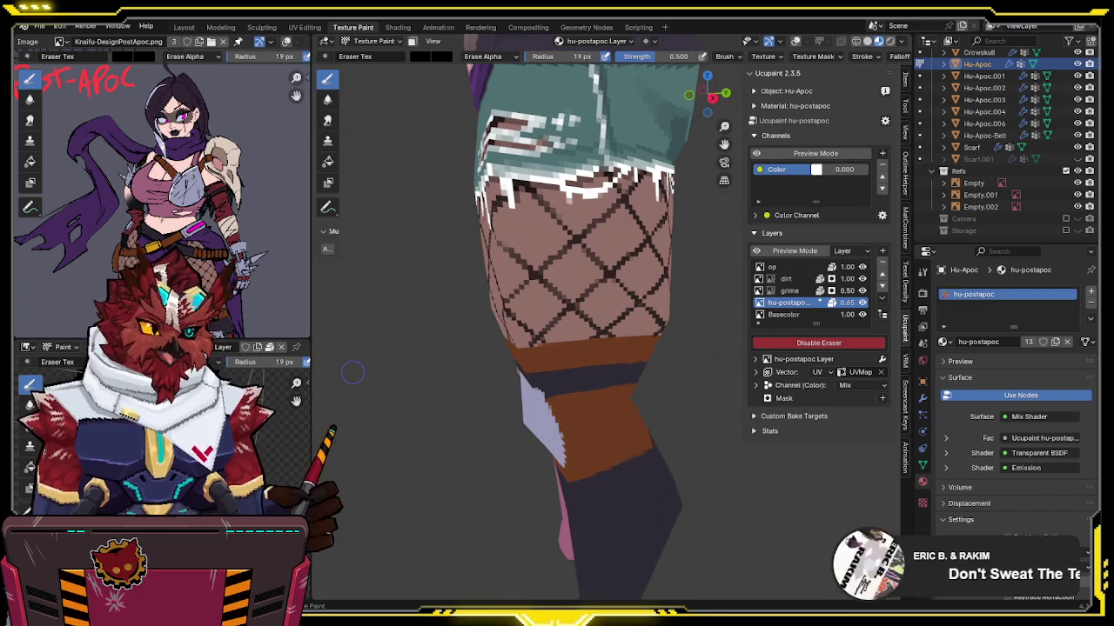
# Step: Orbit close around the fishnet thighs, including the inner thighs, to inspect the pattern
pyautogui.moveTo(667, 331)
pyautogui.mouseDown(button='middle')
pyautogui.moveTo(589, 226)
pyautogui.moveTo(587, 205)
pyautogui.mouseUp(button='middle')
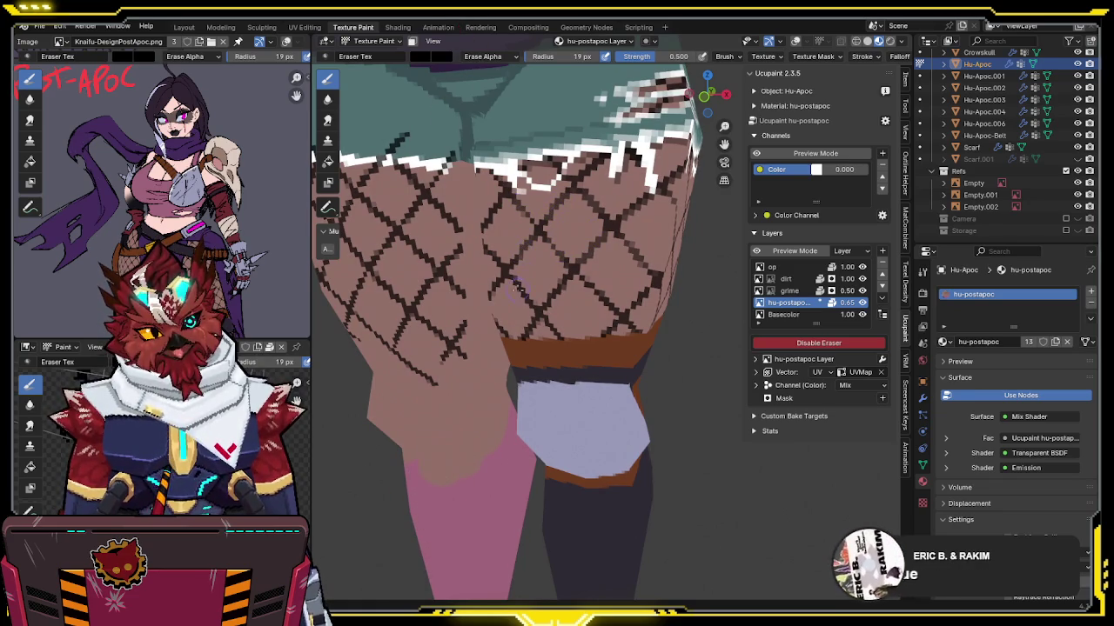
pyautogui.moveTo(583, 272); pyautogui.dragTo(566, 268, button='middle')
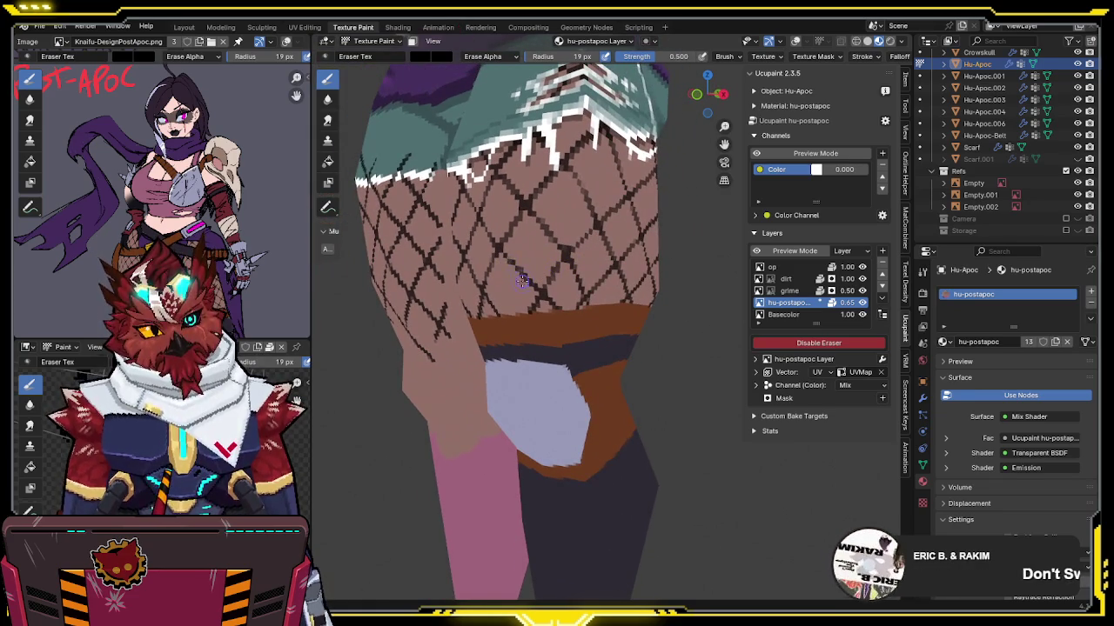
pyautogui.moveTo(526, 281); pyautogui.dragTo(660, 185, button='middle')
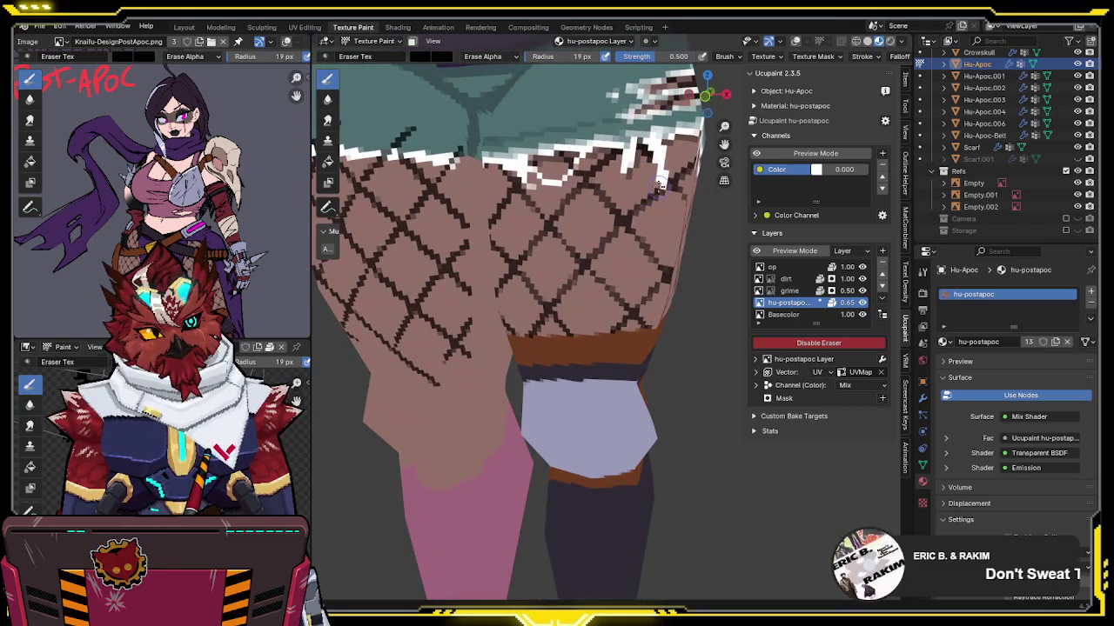
pyautogui.moveTo(597, 170); pyautogui.dragTo(535, 222, button='middle')
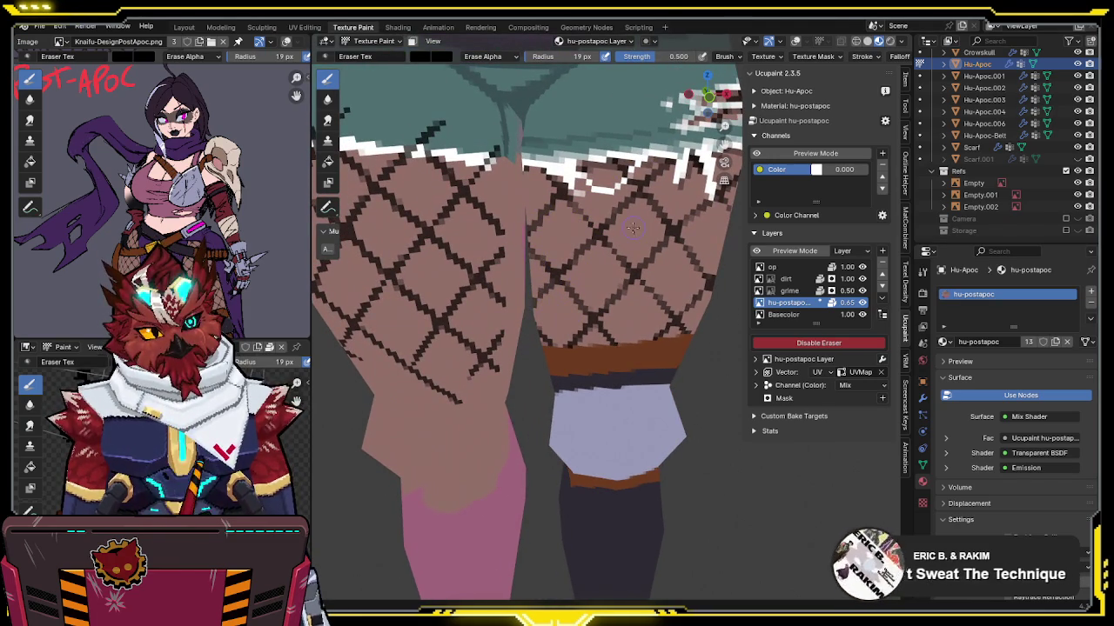
pyautogui.moveTo(625, 261); pyautogui.dragTo(564, 257, button='middle')
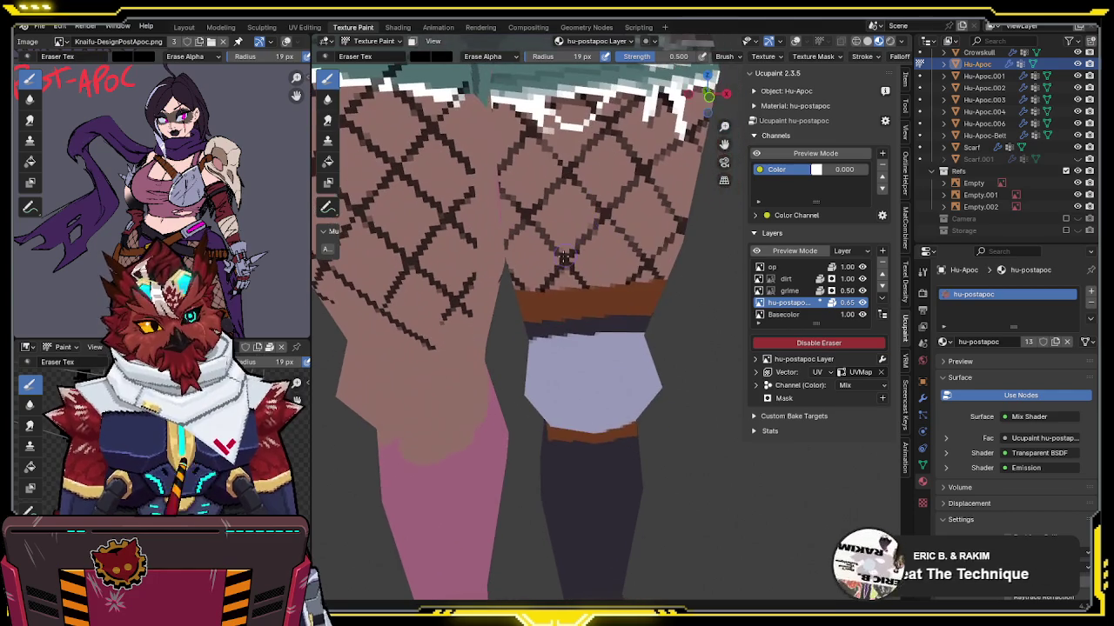
pyautogui.moveTo(541, 293)
pyautogui.mouseDown(button='middle')
pyautogui.moveTo(587, 265)
pyautogui.moveTo(531, 246)
pyautogui.moveTo(573, 226)
pyautogui.mouseUp(button='middle')
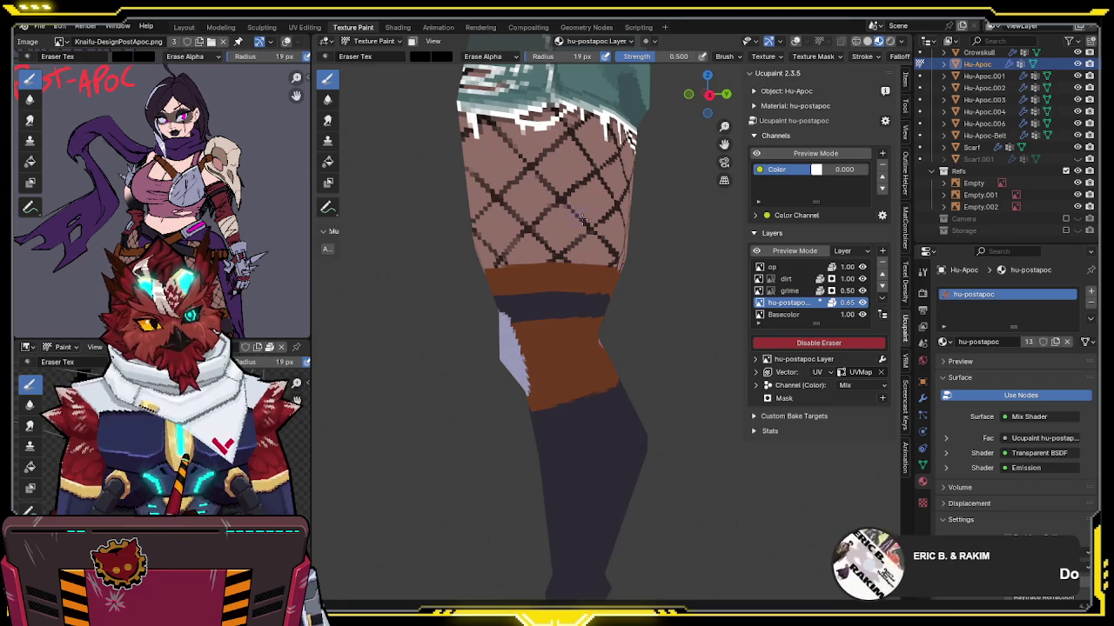
# Step: Check the side and back of both thighs, then return the model to Object Mode
pyautogui.moveTo(584, 178)
pyautogui.mouseDown(button='middle')
pyautogui.moveTo(563, 189)
pyautogui.moveTo(575, 190)
pyautogui.mouseUp(button='middle')
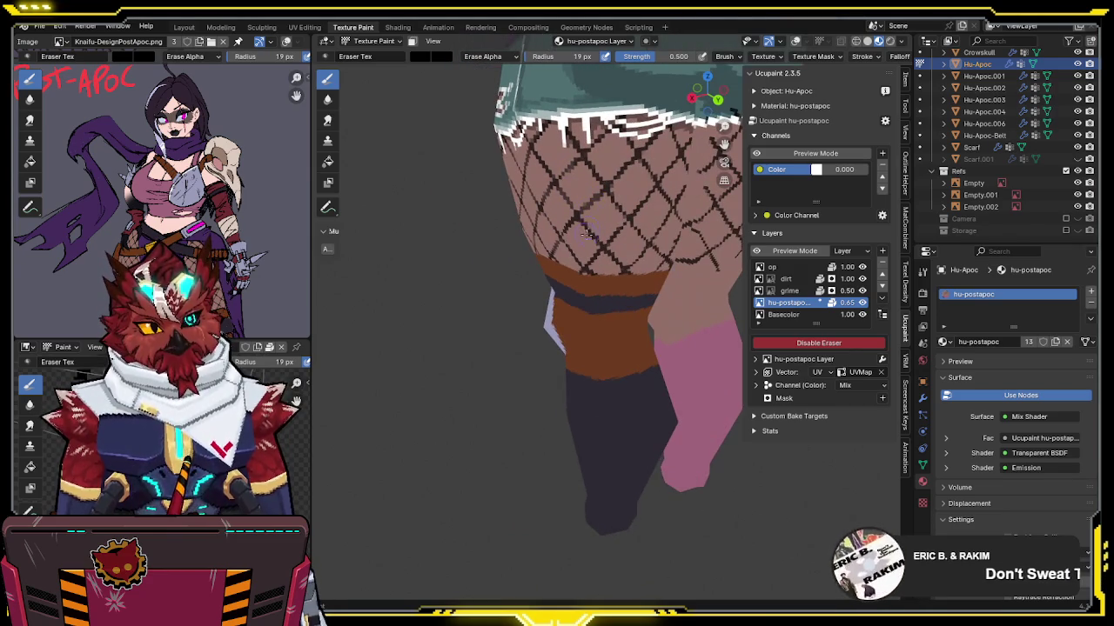
pyautogui.moveTo(589, 228)
pyautogui.mouseDown(button='middle')
pyautogui.moveTo(581, 250)
pyautogui.moveTo(591, 254)
pyautogui.mouseUp(button='middle')
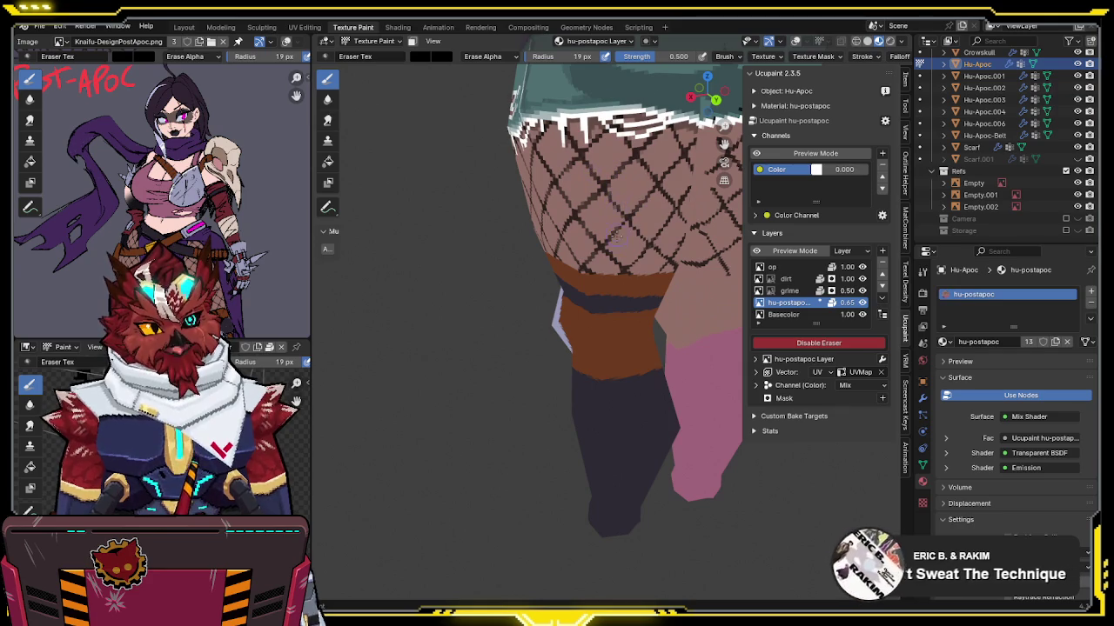
pyautogui.moveTo(663, 229); pyautogui.dragTo(671, 194, button='middle')
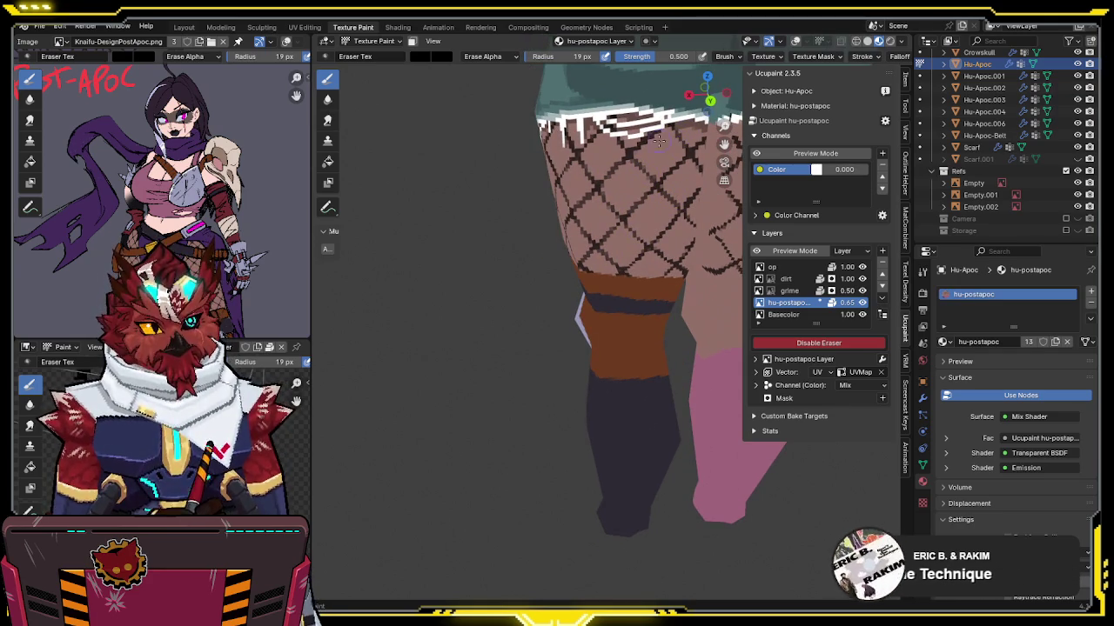
pyautogui.moveTo(584, 160); pyautogui.dragTo(587, 145, button='middle')
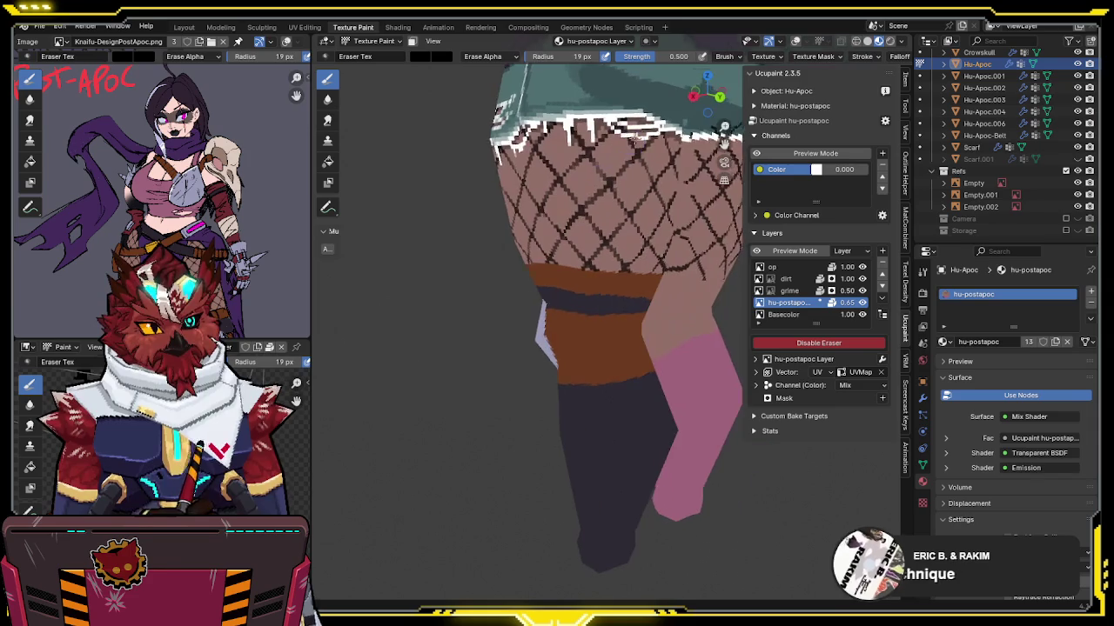
pyautogui.moveTo(609, 218); pyautogui.dragTo(624, 211, button='middle')
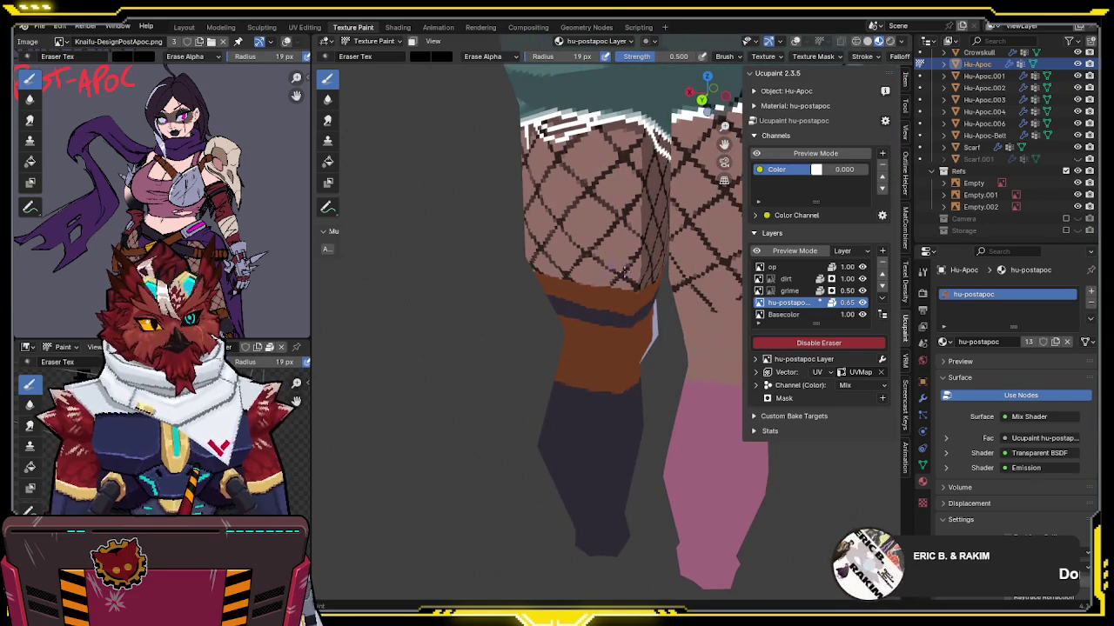
pyautogui.moveTo(641, 237)
pyautogui.mouseDown(button='middle')
pyautogui.moveTo(617, 166)
pyautogui.moveTo(609, 174)
pyautogui.moveTo(712, 151)
pyautogui.mouseUp(button='middle')
pyautogui.hotkey('ctrl', 'Tab')
pyautogui.scroll(-5, 662, 183)
# Step: Review the full character from a three-quarter side, briefly showing the wireframe overlay
pyautogui.moveTo(662, 183)
pyautogui.mouseDown(button='middle')
pyautogui.moveTo(618, 205)
pyautogui.moveTo(606, 259)
pyautogui.mouseUp(button='middle')
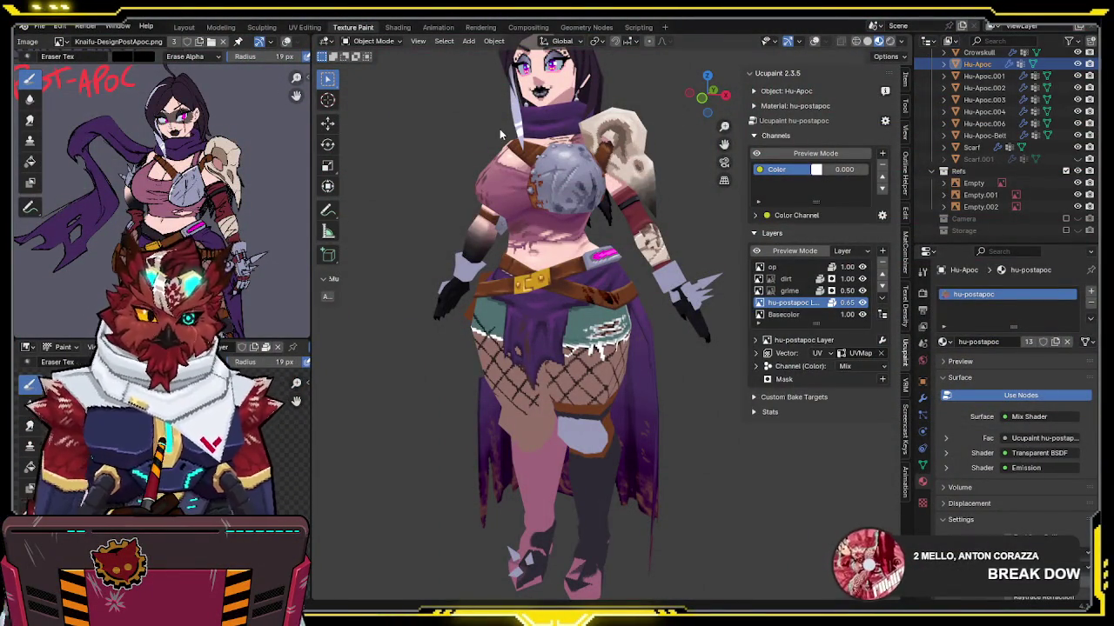
pyautogui.moveTo(423, 263); pyautogui.dragTo(529, 267, button='middle')
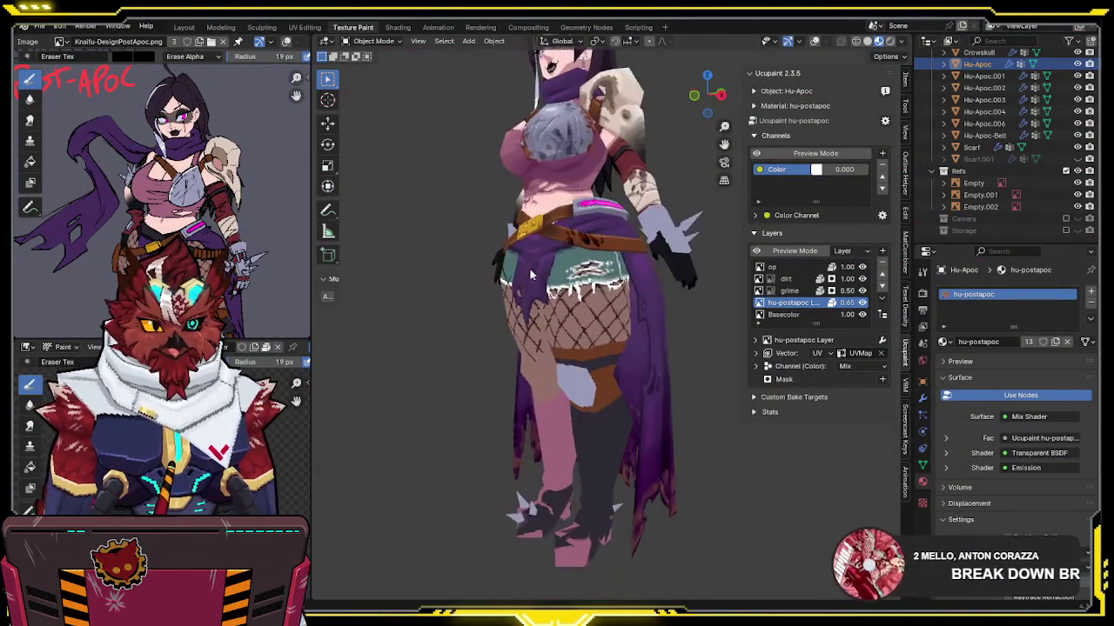
pyautogui.scroll(5, 557, 261)
pyautogui.hotkey('shift', 'alt', 'z')
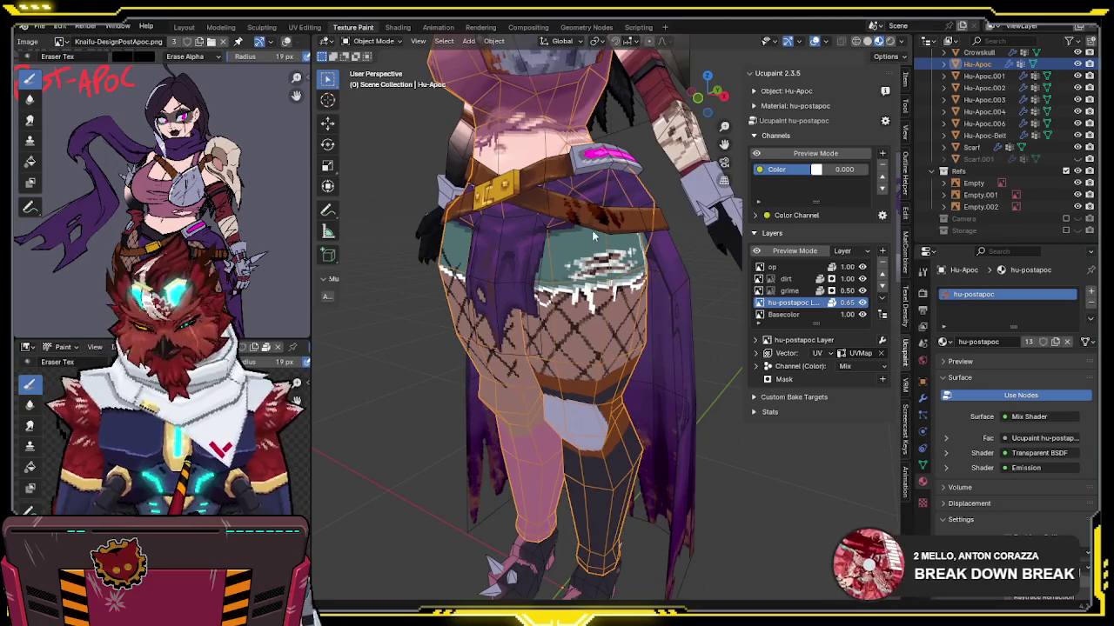
pyautogui.moveTo(595, 235); pyautogui.dragTo(574, 265, button='middle')
pyautogui.hotkey('shift', 'alt', 'z')
# Step: Switch the model back into Texture Paint mode
pyautogui.hotkey('ctrl', 'Tab')
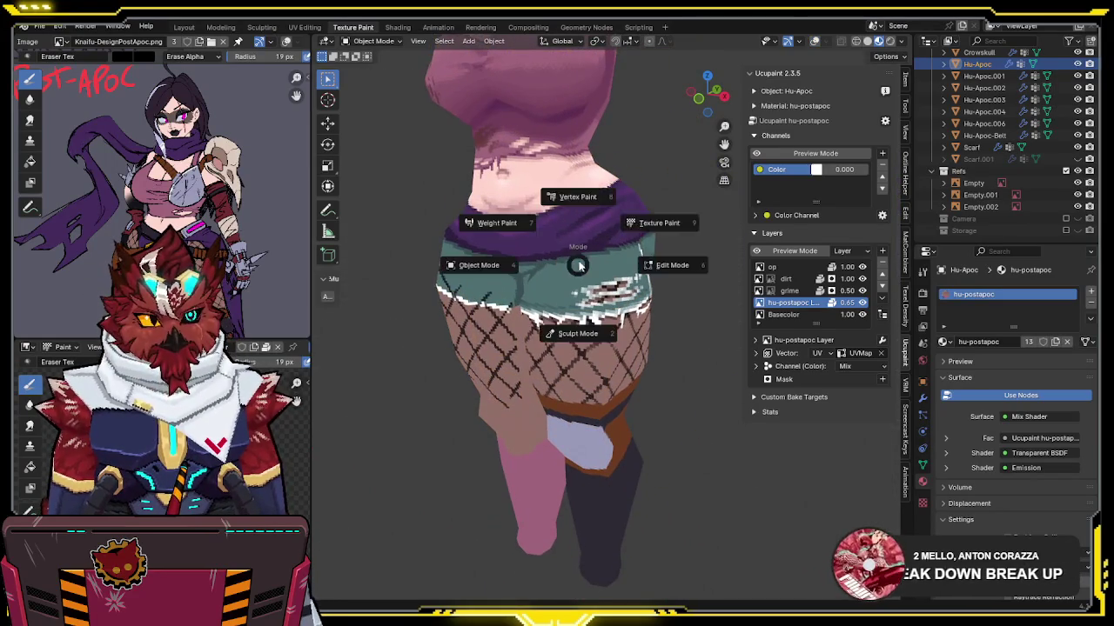
pyautogui.press('9')
pyautogui.scroll(2, 582, 264)
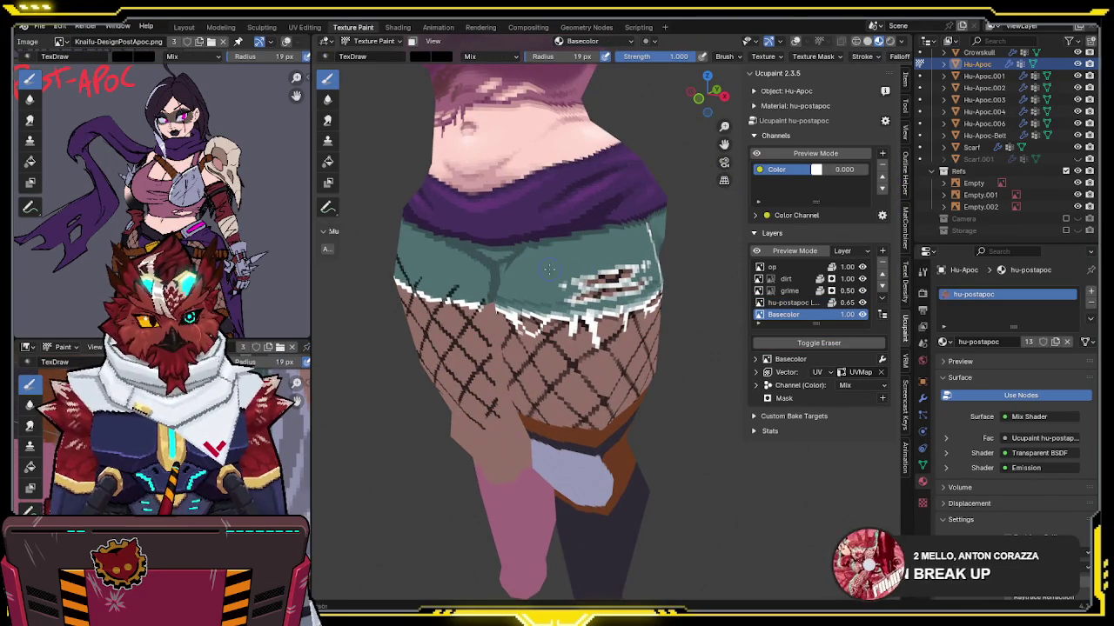
# Step: Brighten the brush to a lighter teal and dab it onto the shorts
pyautogui.click(424, 58)
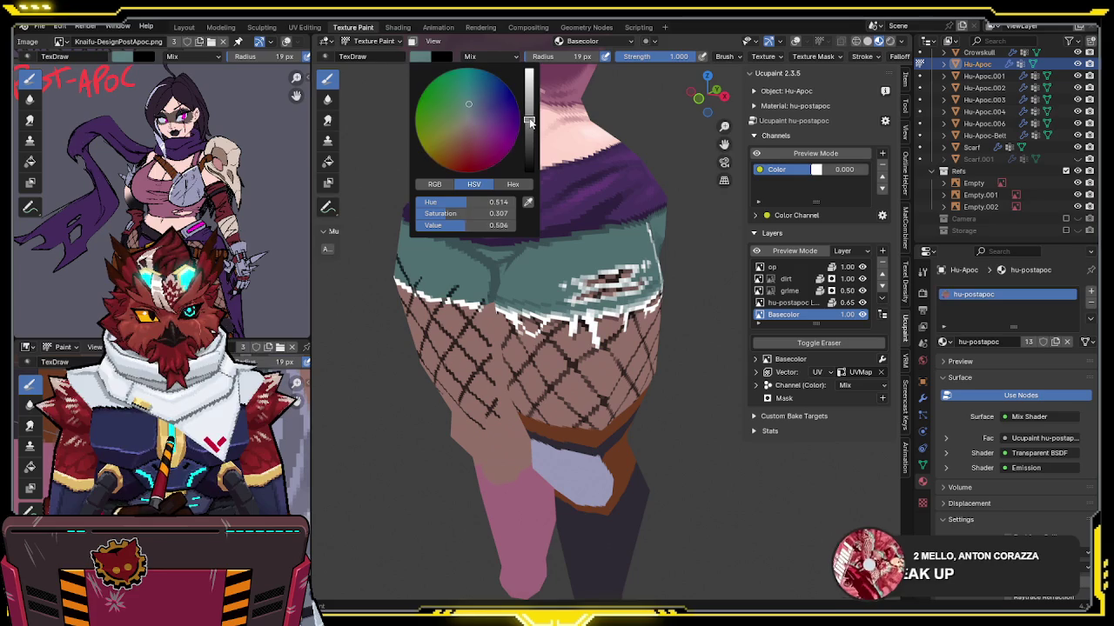
pyautogui.click(422, 57)
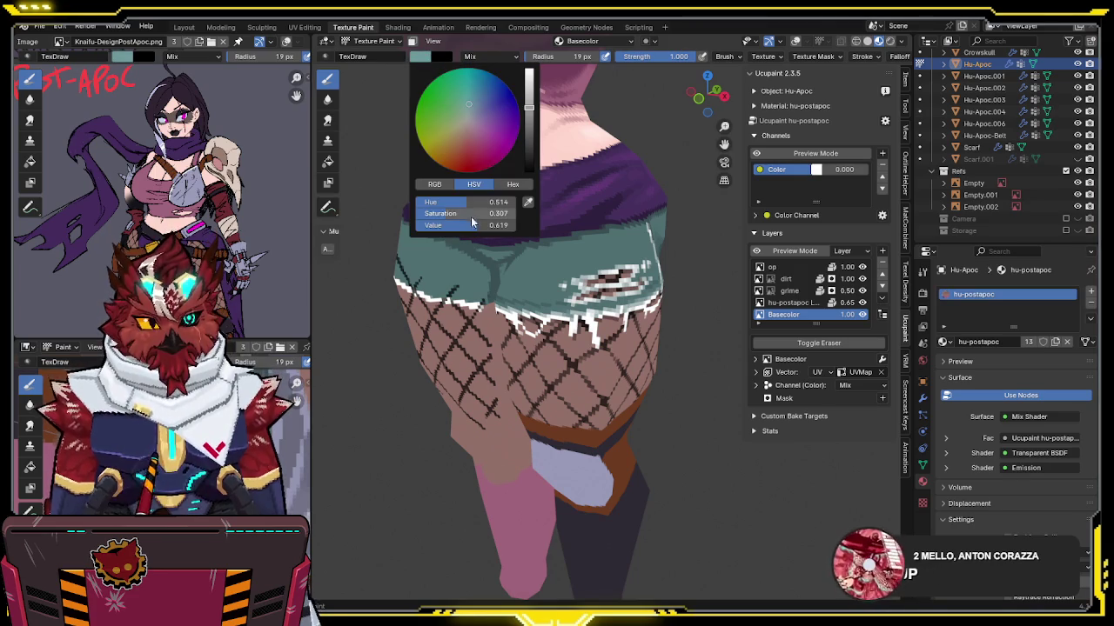
pyautogui.click(576, 258)
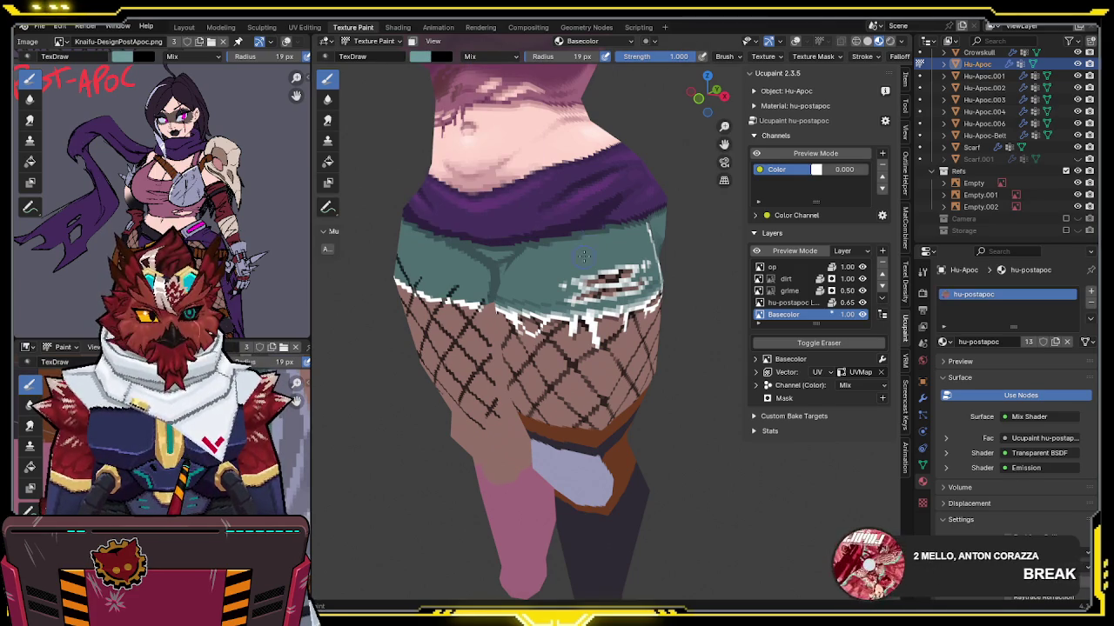
pyautogui.scroll(1, 582, 256)
pyautogui.scroll(1, 575, 258)
# Step: Orbit around the hips and sides to inspect the painted shorts hem
pyautogui.moveTo(528, 286); pyautogui.dragTo(588, 164, button='middle')
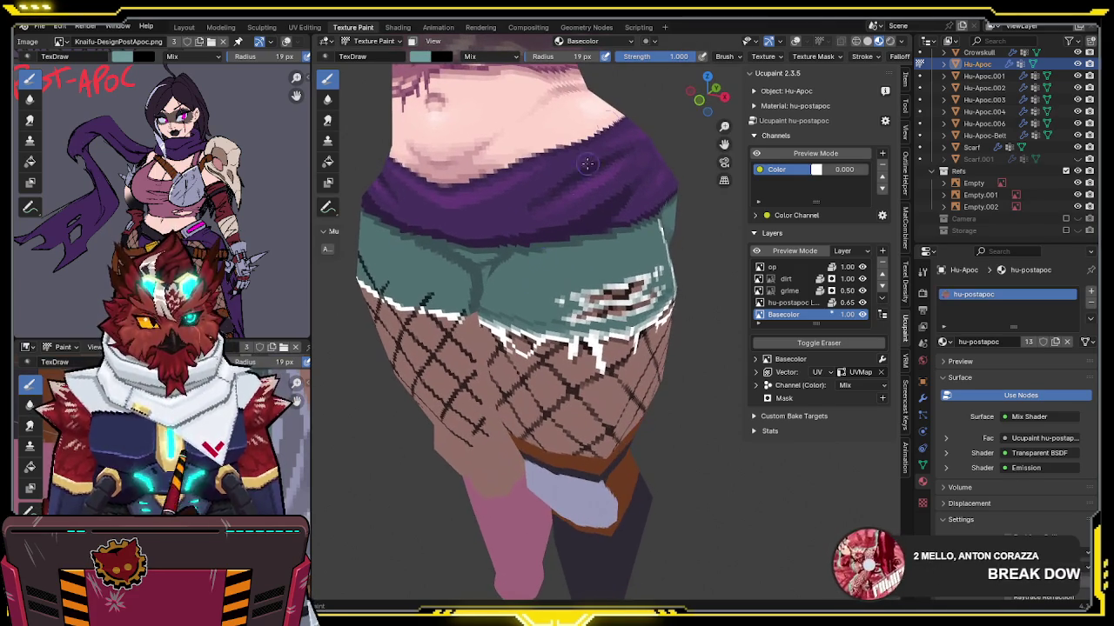
pyautogui.moveTo(592, 265); pyautogui.dragTo(512, 274, button='middle')
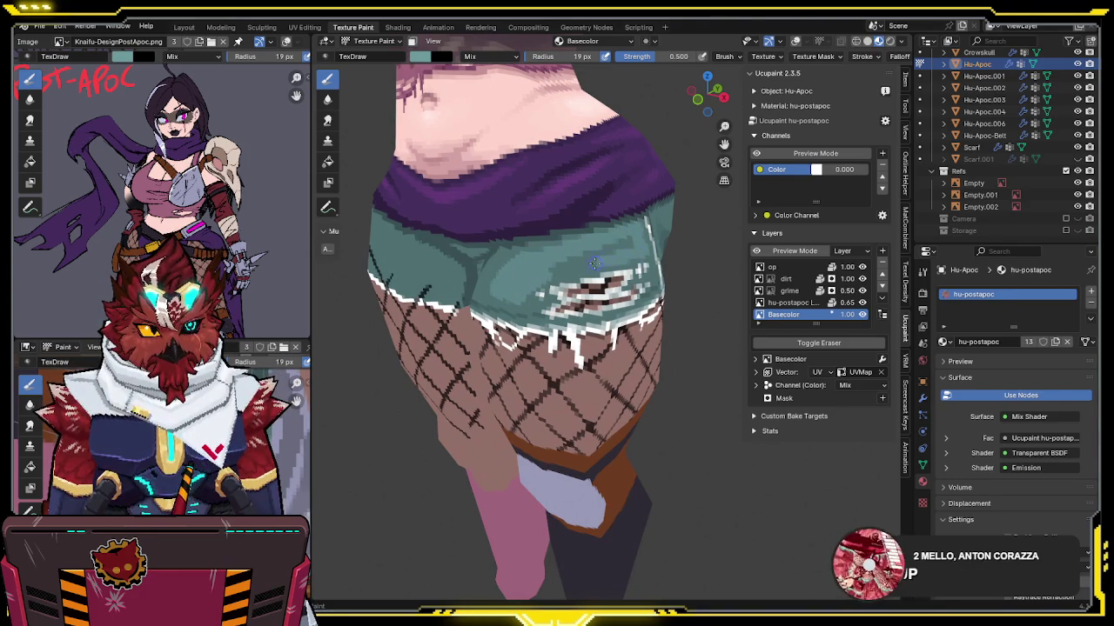
pyautogui.moveTo(629, 245)
pyautogui.mouseDown(button='middle')
pyautogui.moveTo(552, 225)
pyautogui.moveTo(560, 228)
pyautogui.mouseUp(button='middle')
pyautogui.moveTo(641, 214); pyautogui.dragTo(626, 224, button='middle')
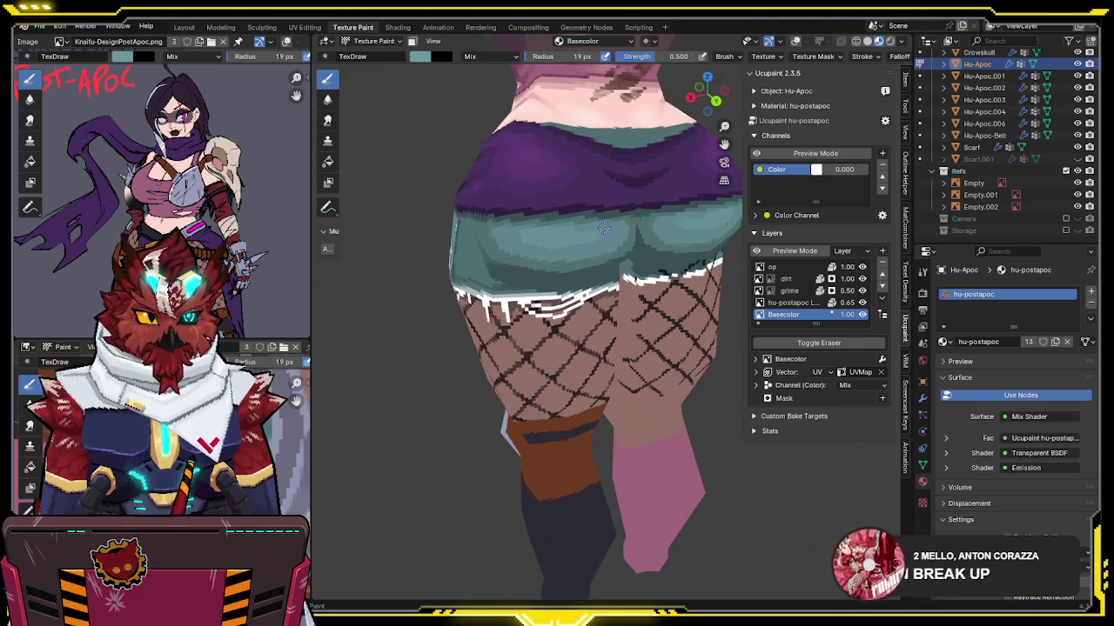
pyautogui.moveTo(526, 230)
pyautogui.mouseDown(button='middle')
pyautogui.moveTo(640, 221)
pyautogui.moveTo(636, 289)
pyautogui.mouseUp(button='middle')
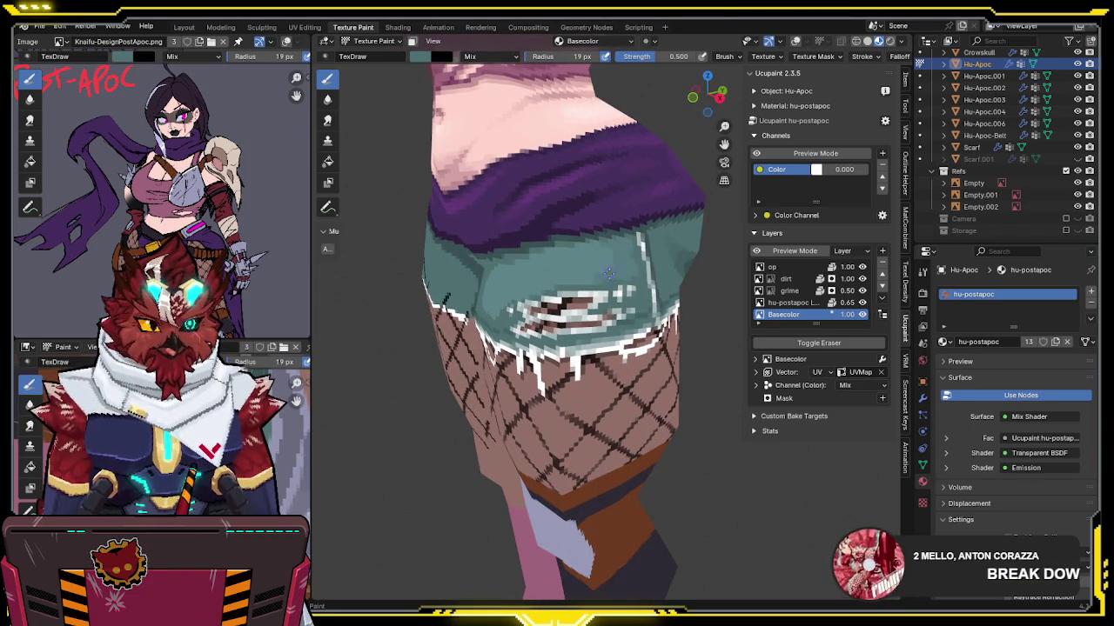
pyautogui.moveTo(499, 310); pyautogui.dragTo(541, 299, button='middle')
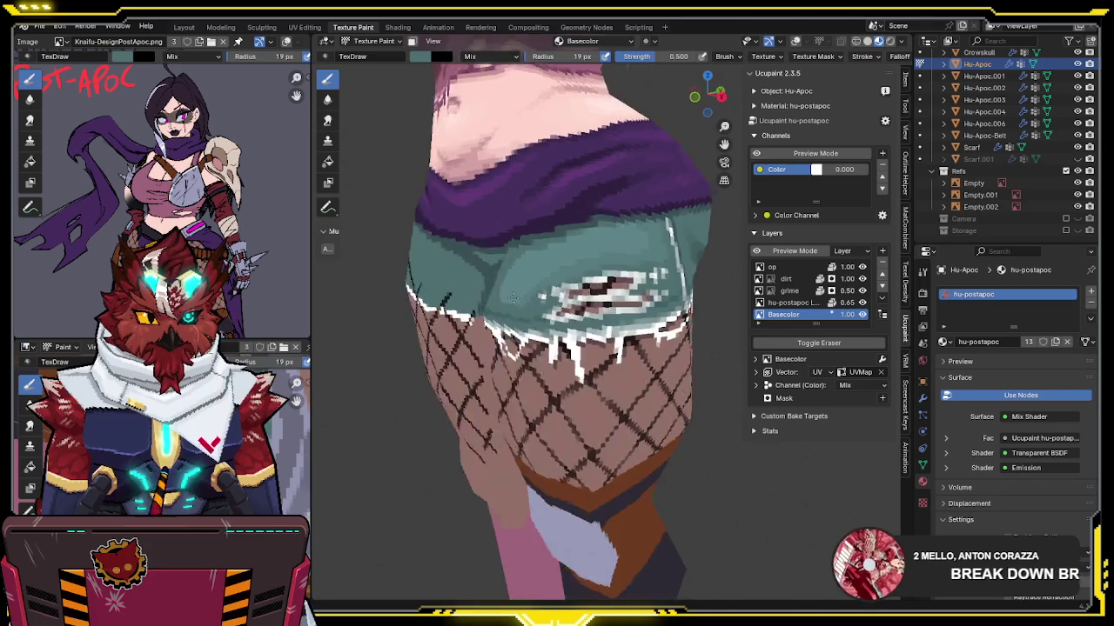
# Step: Orbit around the hips and legs to check the hem from several angles
pyautogui.moveTo(659, 233)
pyautogui.mouseDown(button='middle')
pyautogui.moveTo(644, 245)
pyautogui.moveTo(656, 253)
pyautogui.mouseUp(button='middle')
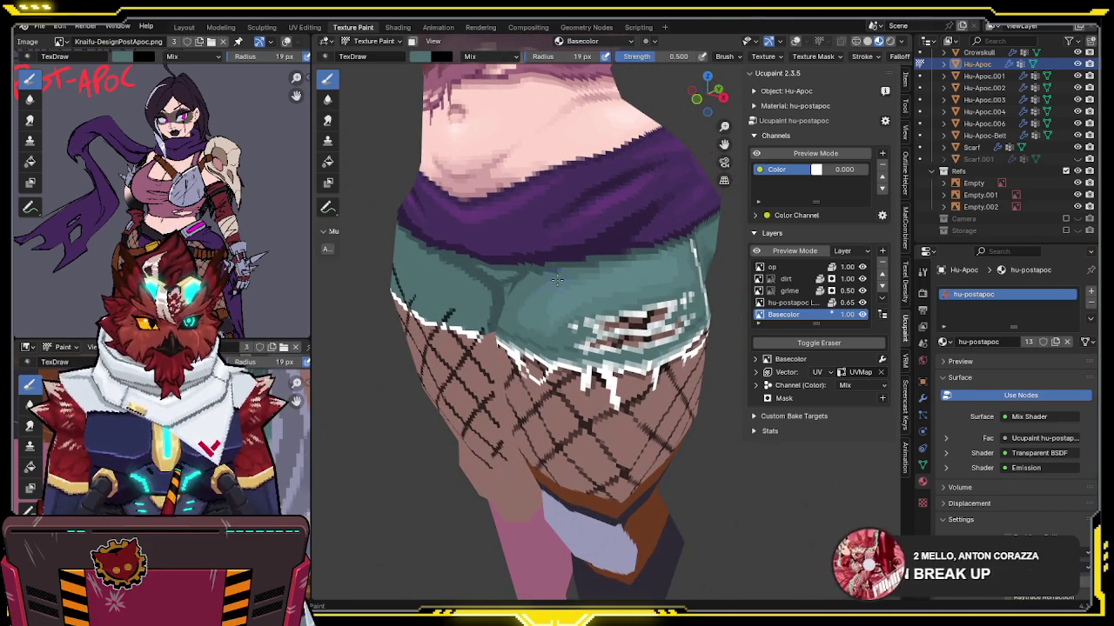
pyautogui.moveTo(557, 279); pyautogui.dragTo(558, 278, button='middle')
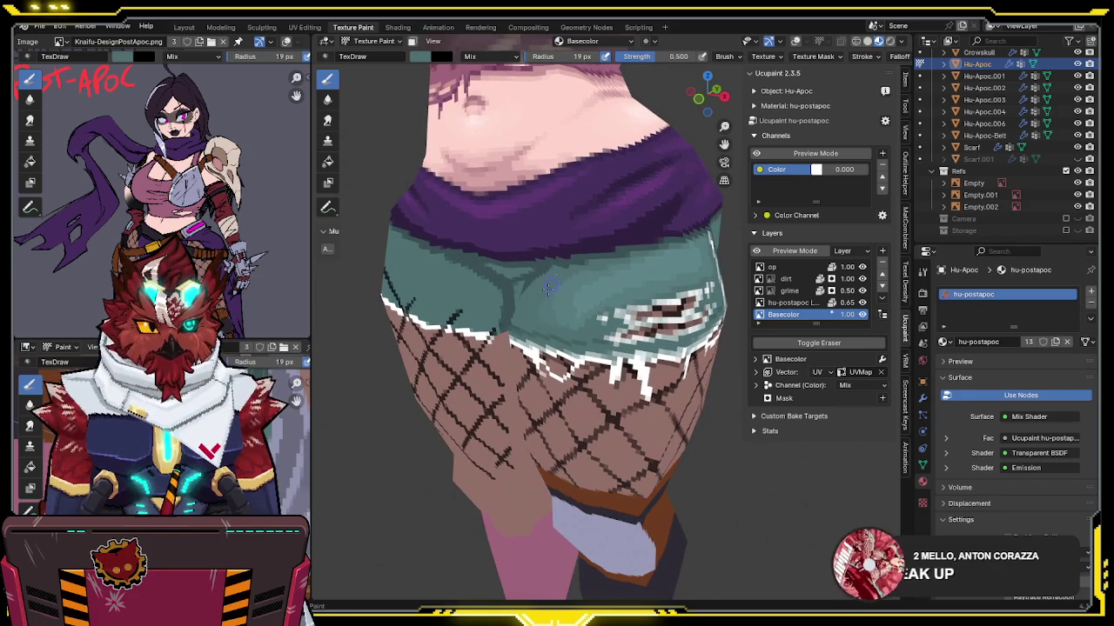
pyautogui.moveTo(588, 287); pyautogui.dragTo(587, 299, button='middle')
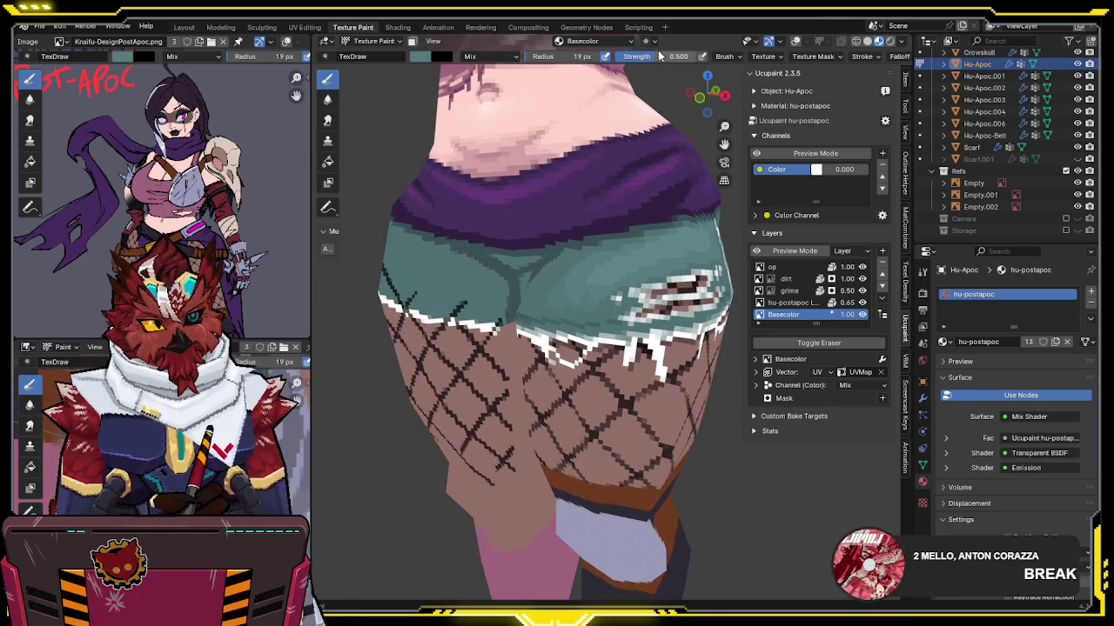
pyautogui.moveTo(604, 268)
pyautogui.mouseDown(button='middle')
pyautogui.moveTo(661, 248)
pyautogui.moveTo(580, 229)
pyautogui.moveTo(632, 257)
pyautogui.moveTo(623, 269)
pyautogui.moveTo(675, 252)
pyautogui.mouseUp(button='middle')
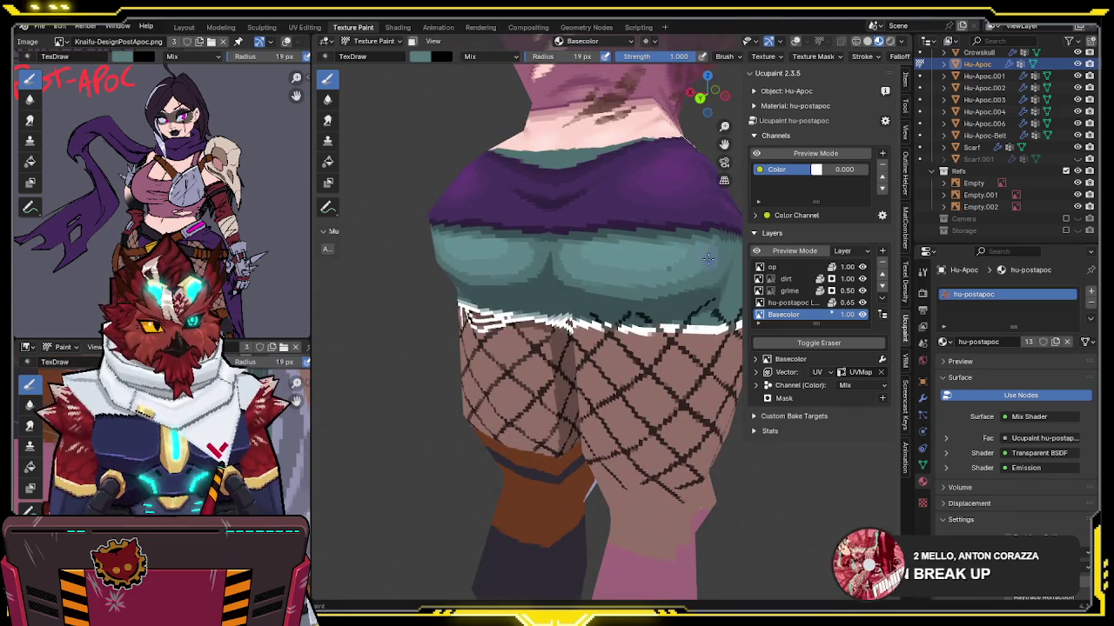
pyautogui.moveTo(612, 284)
pyautogui.mouseDown(button='middle')
pyautogui.moveTo(619, 251)
pyautogui.moveTo(666, 257)
pyautogui.moveTo(655, 260)
pyautogui.mouseUp(button='middle')
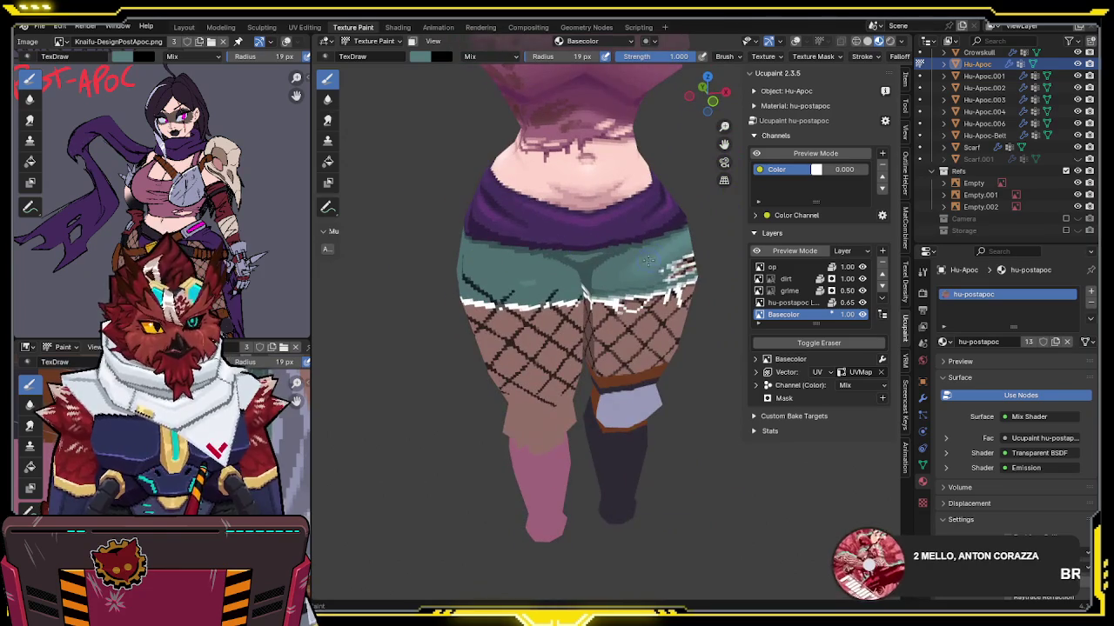
pyautogui.moveTo(640, 268)
pyautogui.mouseDown(button='middle')
pyautogui.moveTo(700, 250)
pyautogui.moveTo(472, 256)
pyautogui.mouseUp(button='middle')
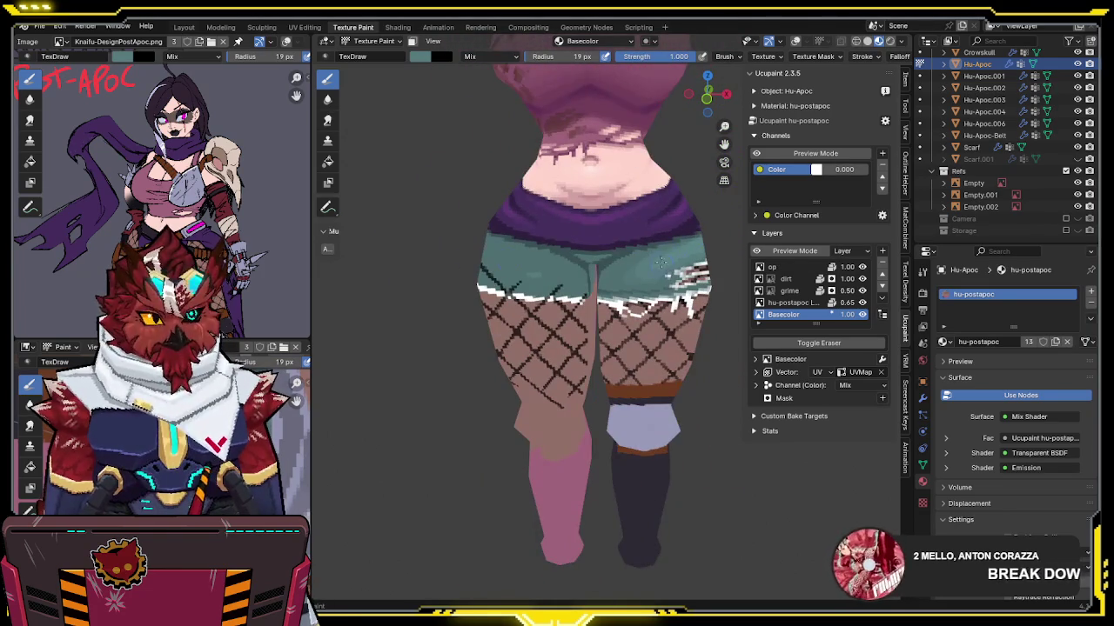
# Step: Swing the view to the side of the lower body and edit the brush Strength field
pyautogui.moveTo(663, 261); pyautogui.dragTo(746, 246, button='middle')
pyautogui.scroll(-3, 554, 256)
pyautogui.moveTo(554, 257)
pyautogui.mouseDown(button='middle')
pyautogui.moveTo(718, 239)
pyautogui.moveTo(631, 270)
pyautogui.mouseUp(button='middle')
pyautogui.scroll(4, 718, 239)
pyautogui.doubleClick(679, 55)
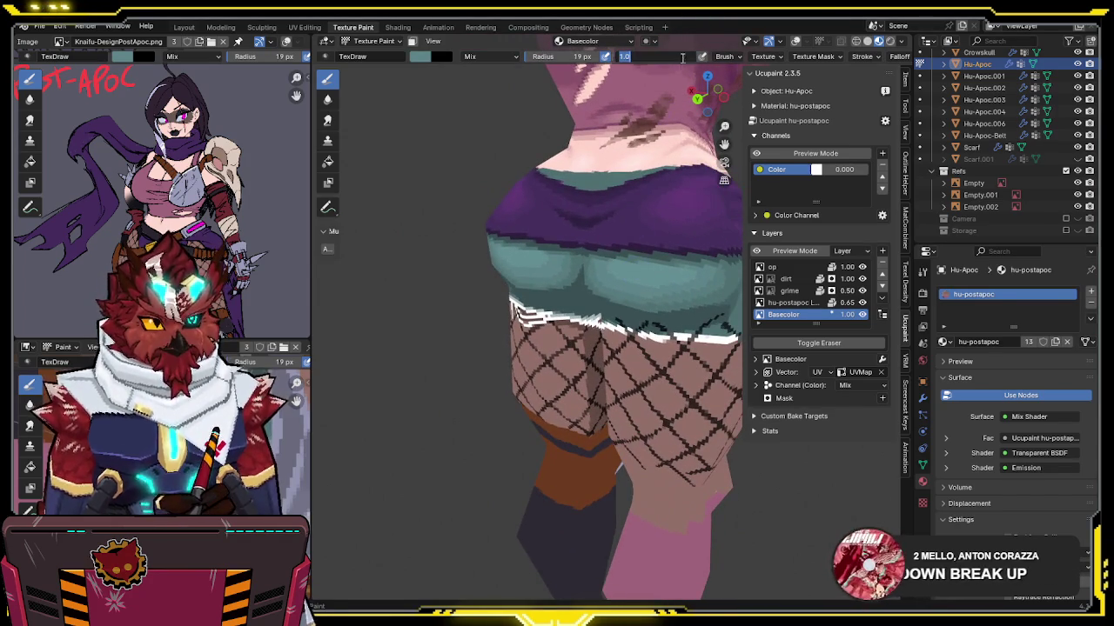
# Step: Set the brush strength to 0.5 and orbit around the hips and legs
pyautogui.write('0.5')
pyautogui.press('Return')
pyautogui.moveTo(696, 261); pyautogui.dragTo(713, 271, button='middle')
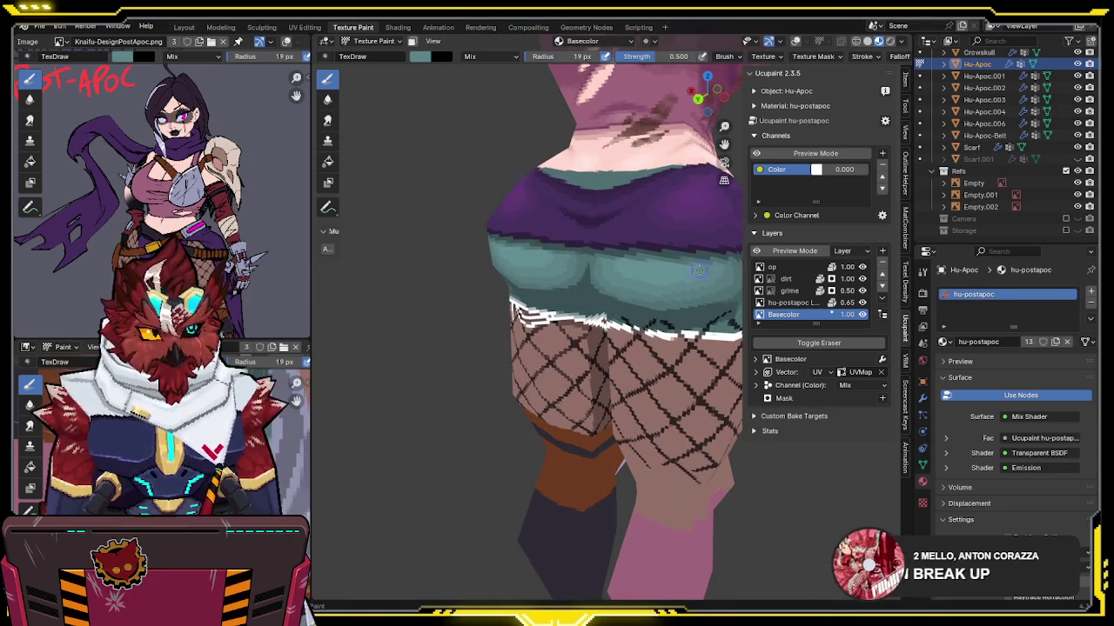
pyautogui.moveTo(666, 276)
pyautogui.mouseDown(button='middle')
pyautogui.moveTo(653, 257)
pyautogui.moveTo(628, 267)
pyautogui.mouseUp(button='middle')
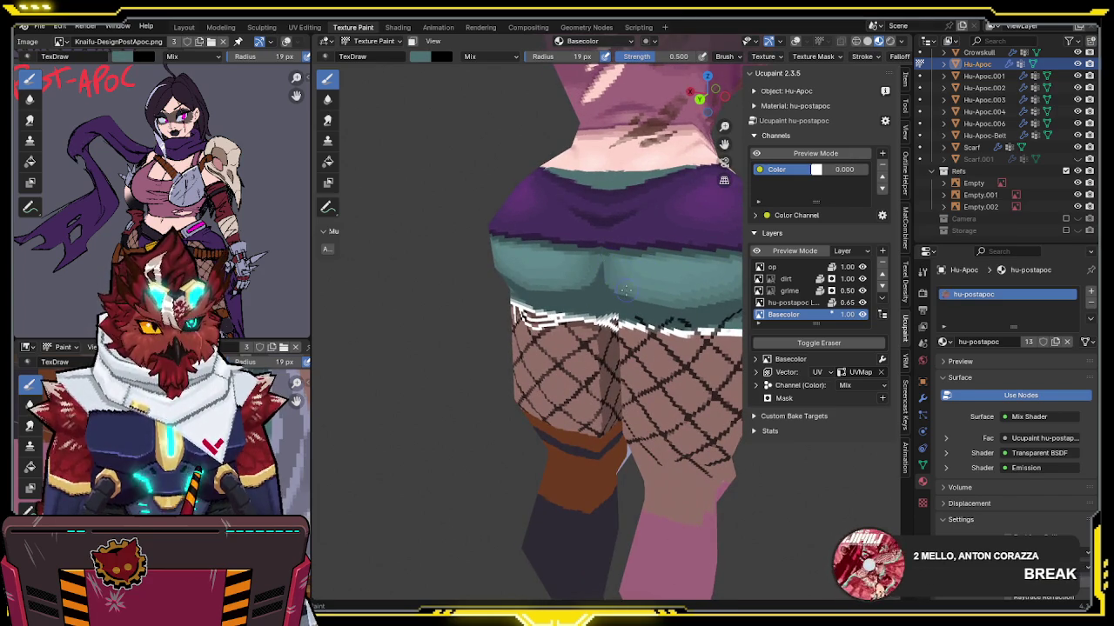
pyautogui.moveTo(659, 298)
pyautogui.mouseDown(button='middle')
pyautogui.moveTo(660, 275)
pyautogui.moveTo(585, 243)
pyautogui.moveTo(626, 200)
pyautogui.mouseUp(button='middle')
# Step: Save the file and raise the brush strength back to 1.000
pyautogui.hotkey('ctrl', 's')
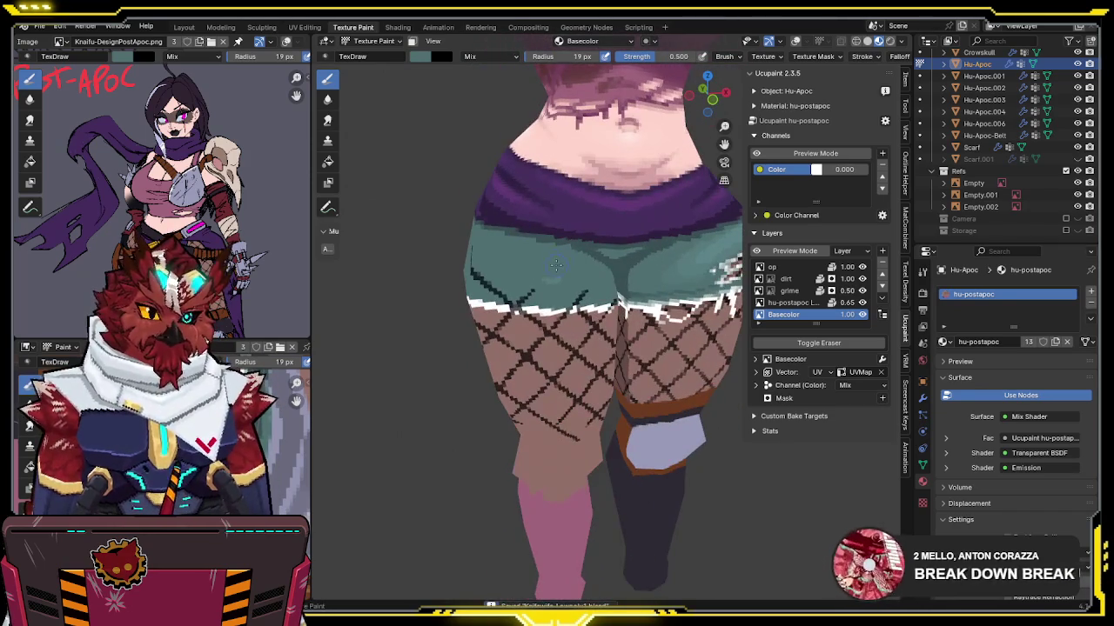
pyautogui.moveTo(670, 56); pyautogui.dragTo(731, 58)
pyautogui.scroll(3, 581, 273)
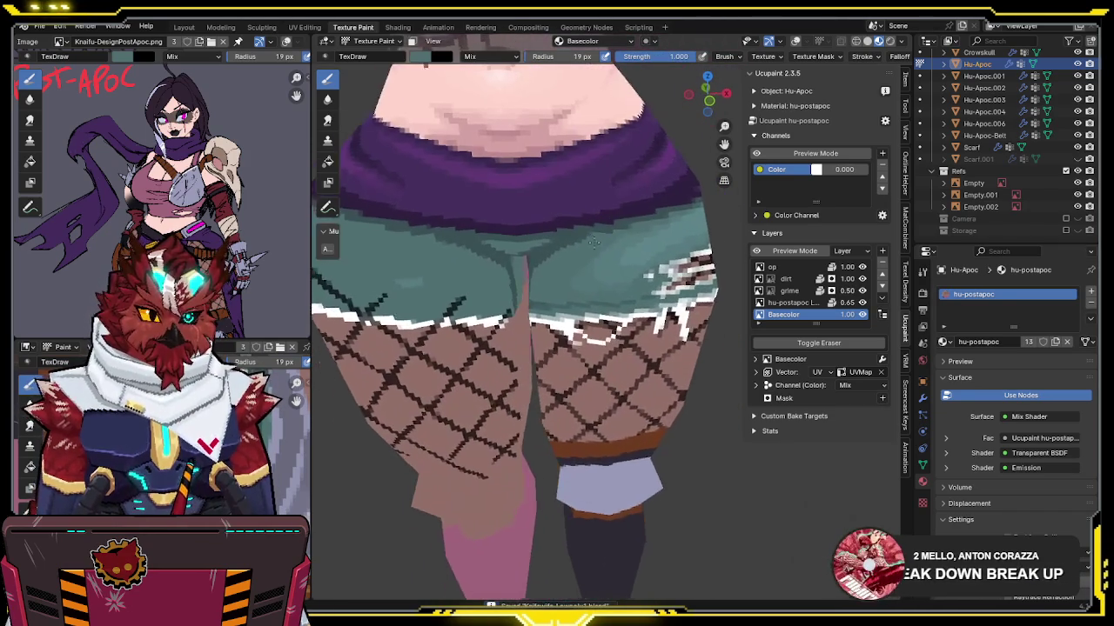
pyautogui.moveTo(581, 274); pyautogui.dragTo(577, 260, button='middle')
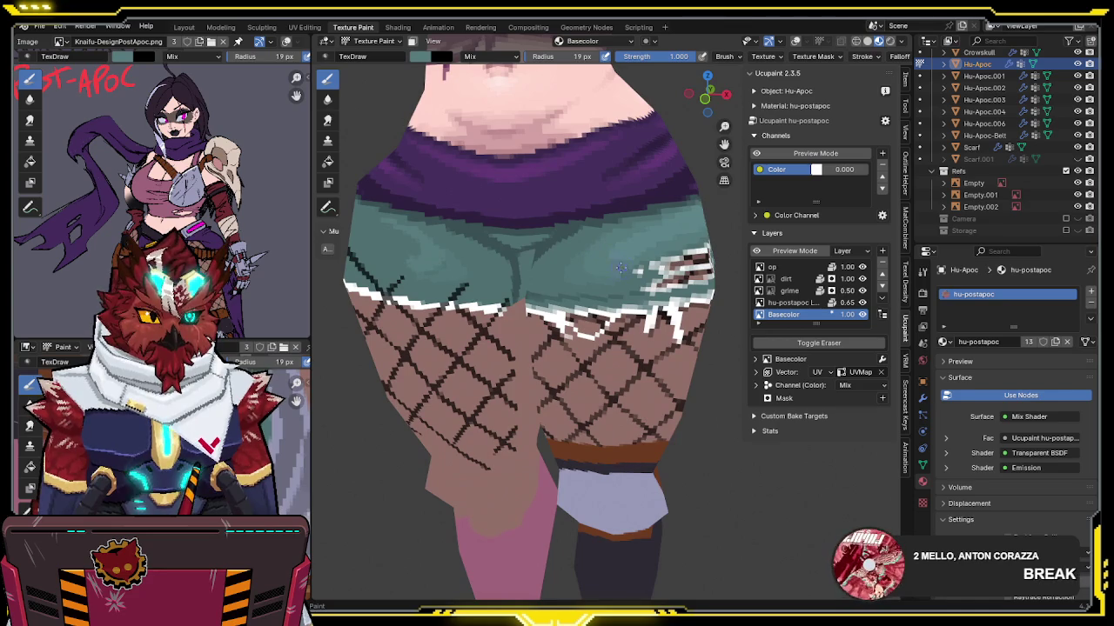
pyautogui.moveTo(689, 240)
pyautogui.mouseDown(button='middle')
pyautogui.moveTo(620, 249)
pyautogui.moveTo(637, 230)
pyautogui.mouseUp(button='middle')
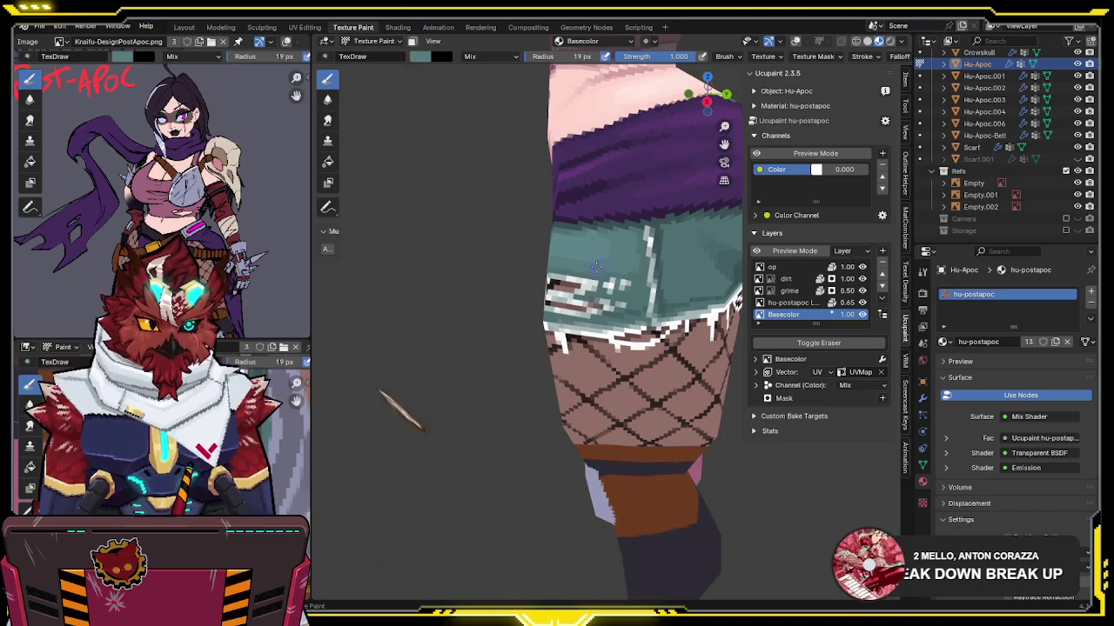
# Step: Orbit around the shorts and fishnet from the side to the front
pyautogui.moveTo(634, 256); pyautogui.dragTo(644, 255, button='middle')
pyautogui.moveTo(575, 262); pyautogui.dragTo(647, 251, button='middle')
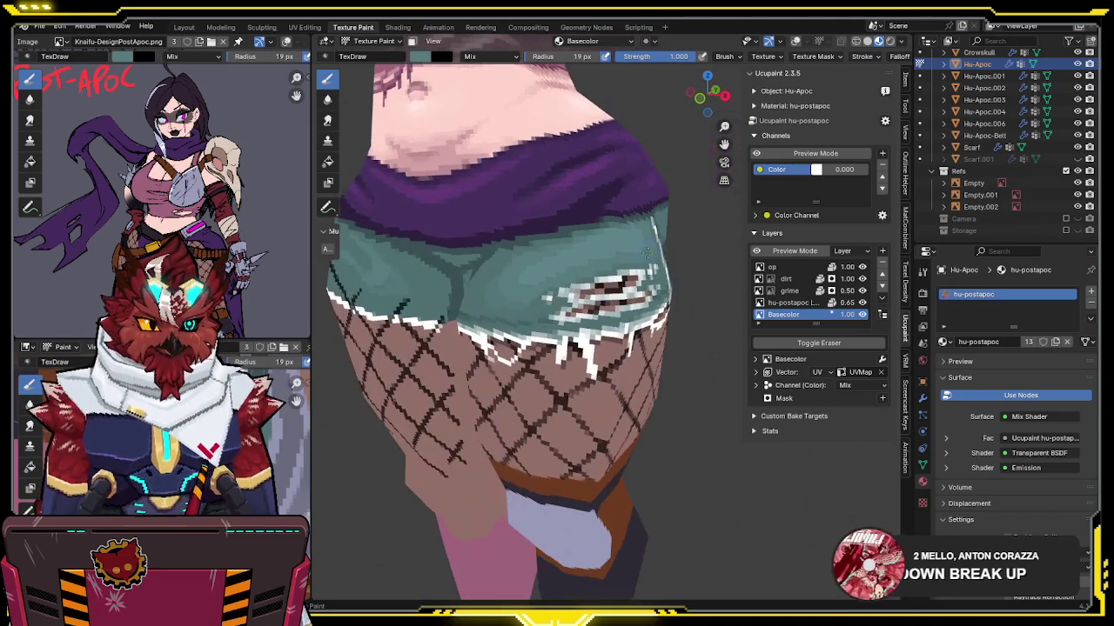
pyautogui.moveTo(562, 277); pyautogui.dragTo(527, 273, button='middle')
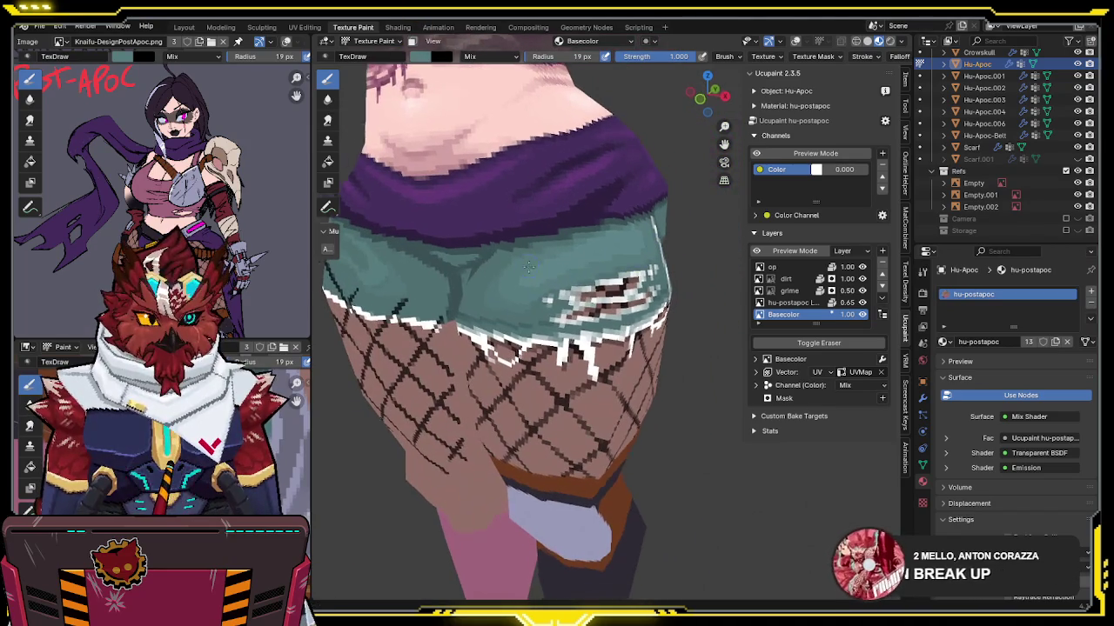
pyautogui.moveTo(593, 246)
pyautogui.mouseDown(button='middle')
pyautogui.moveTo(577, 250)
pyautogui.moveTo(636, 244)
pyautogui.mouseUp(button='middle')
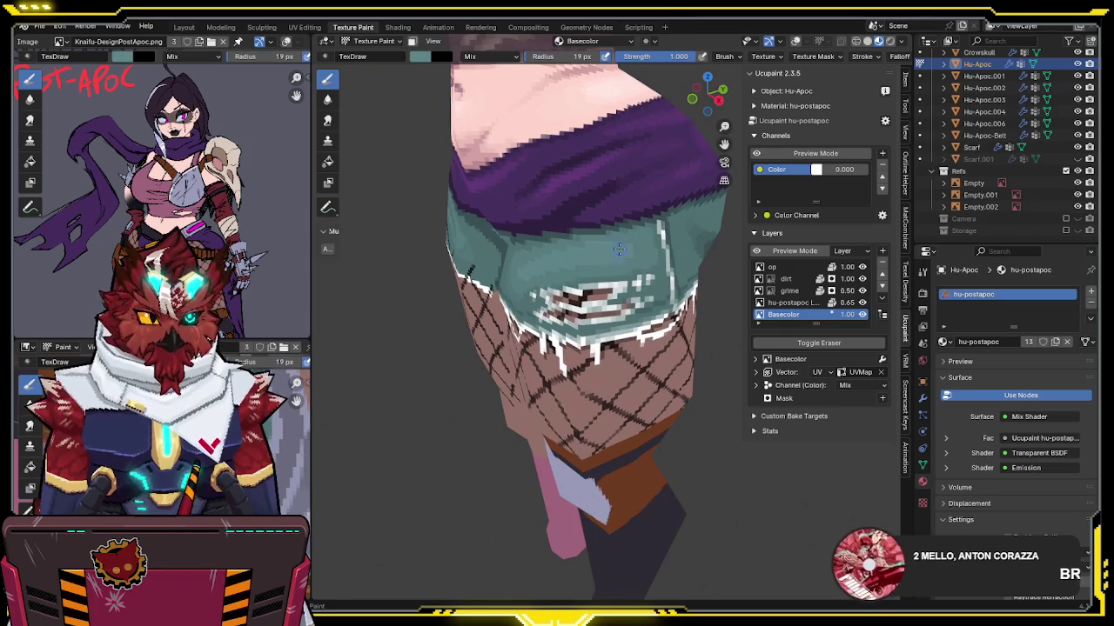
pyautogui.moveTo(598, 248); pyautogui.dragTo(619, 242, button='middle')
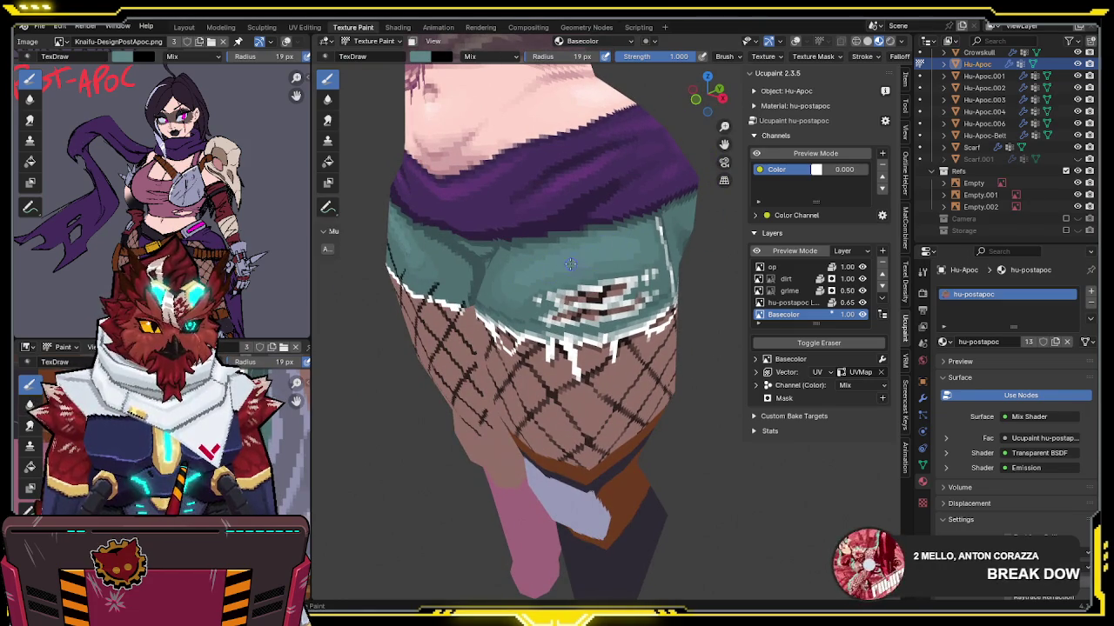
pyautogui.moveTo(570, 263)
pyautogui.mouseDown(button='middle')
pyautogui.moveTo(548, 277)
pyautogui.moveTo(567, 282)
pyautogui.mouseUp(button='middle')
pyautogui.scroll(3, 539, 281)
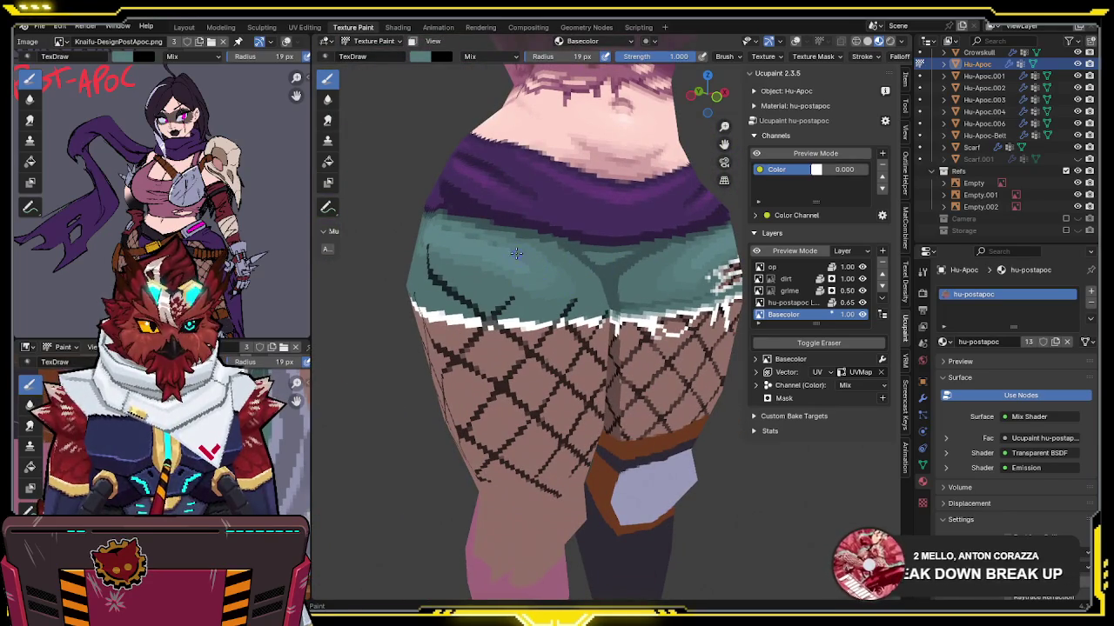
# Step: Inspect the back and sides of the legs, then save the file
pyautogui.moveTo(475, 239)
pyautogui.mouseDown(button='middle')
pyautogui.moveTo(504, 239)
pyautogui.moveTo(559, 273)
pyautogui.mouseUp(button='middle')
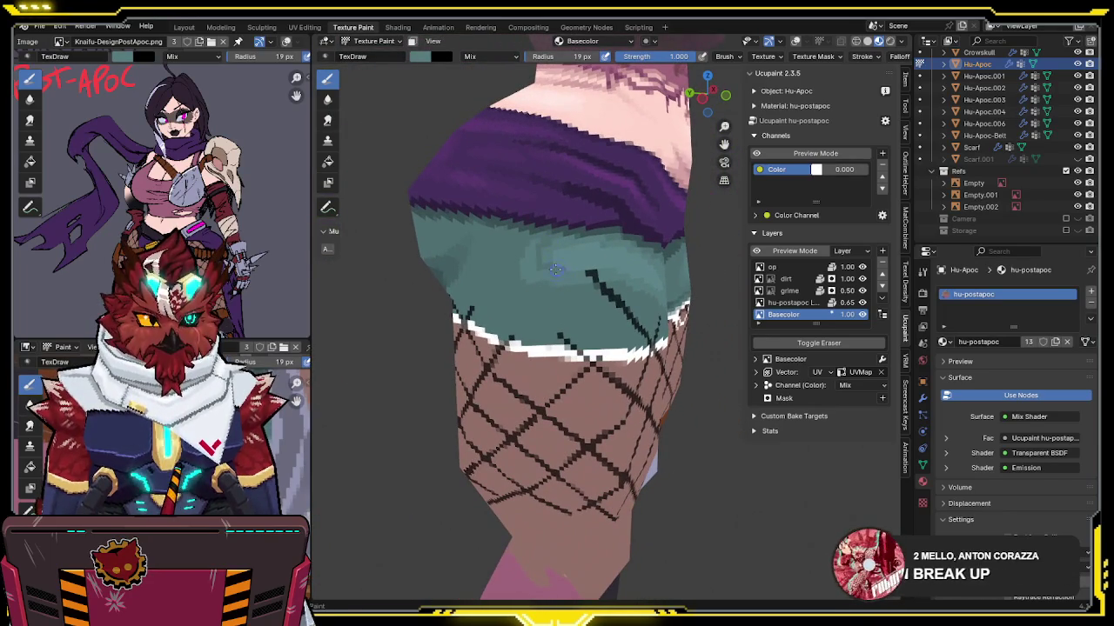
pyautogui.moveTo(540, 252)
pyautogui.mouseDown(button='middle')
pyautogui.moveTo(526, 284)
pyautogui.moveTo(545, 294)
pyautogui.moveTo(444, 274)
pyautogui.mouseUp(button='middle')
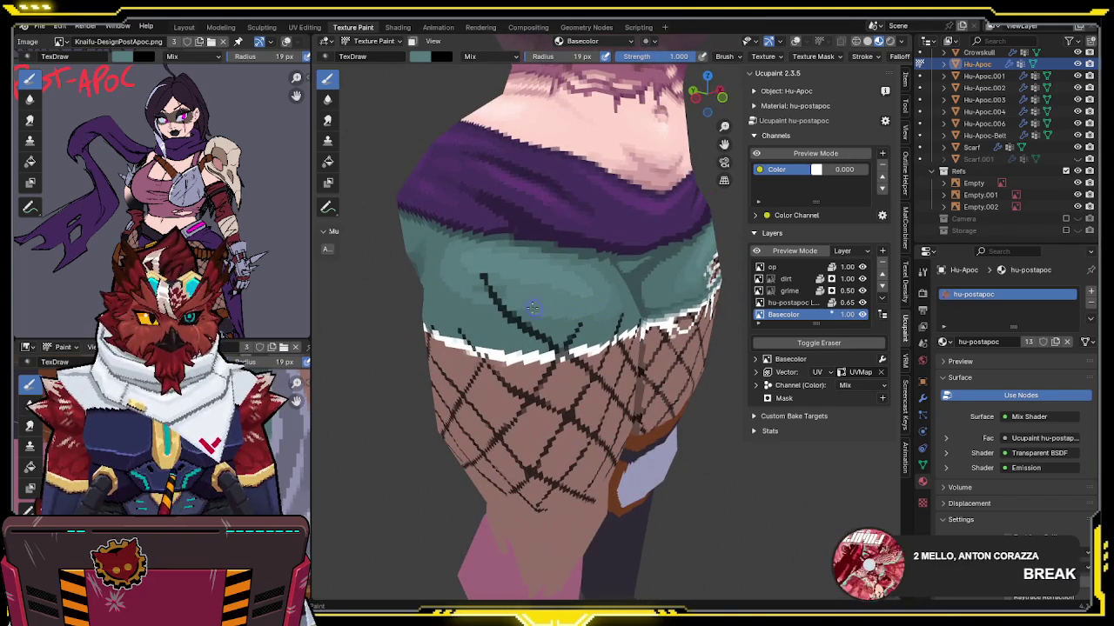
pyautogui.moveTo(532, 307); pyautogui.dragTo(575, 309, button='middle')
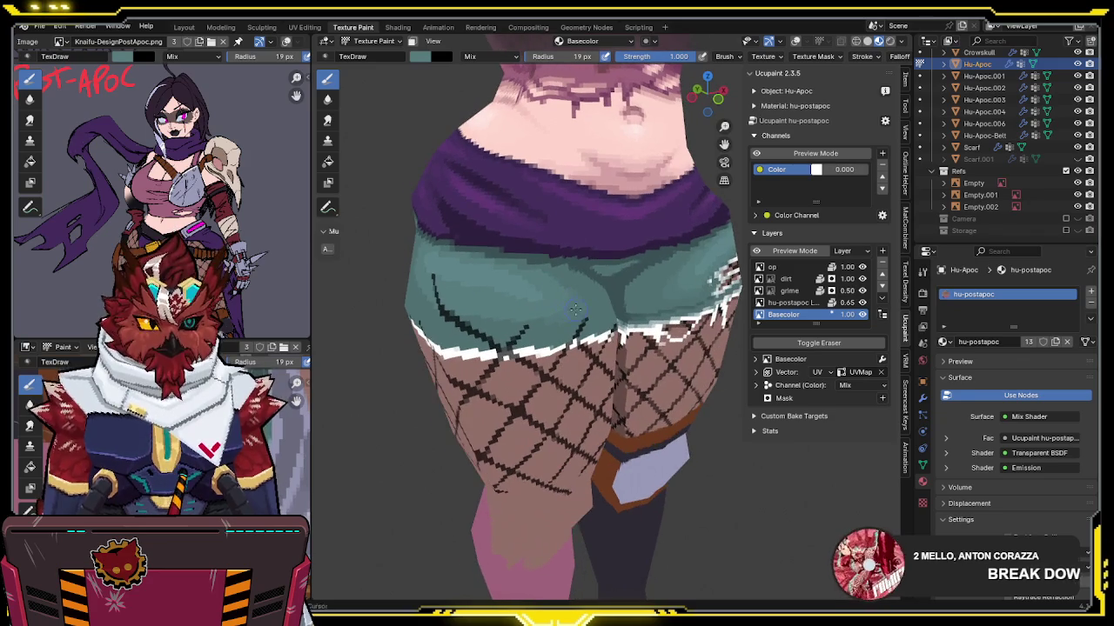
pyautogui.moveTo(504, 322)
pyautogui.mouseDown(button='middle')
pyautogui.moveTo(470, 315)
pyautogui.moveTo(541, 312)
pyautogui.moveTo(457, 258)
pyautogui.mouseUp(button='middle')
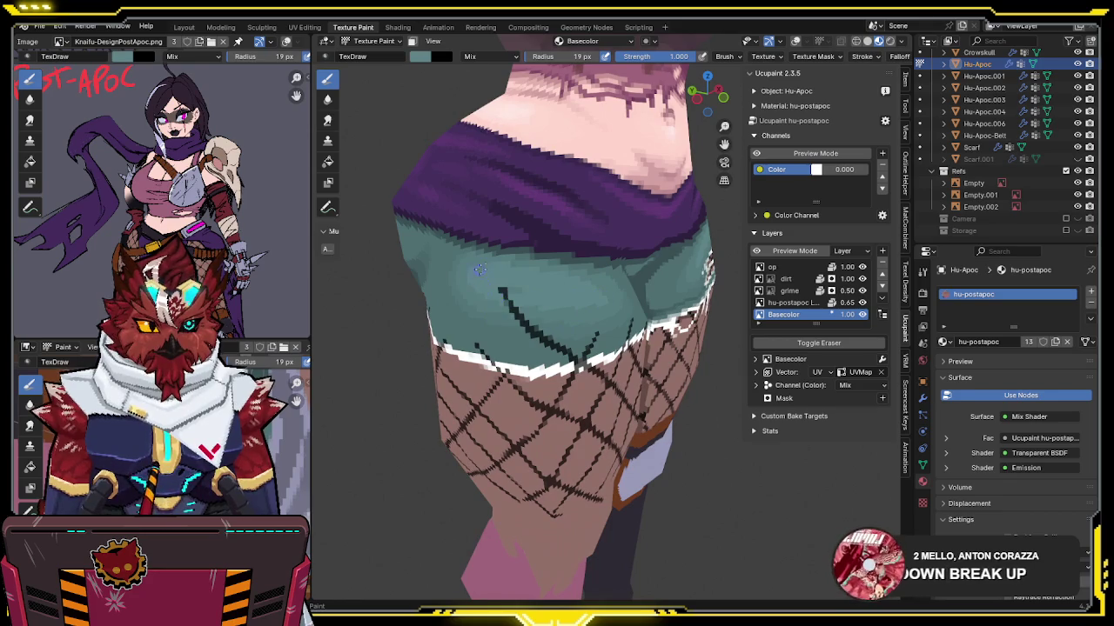
pyautogui.scroll(-3, 502, 286)
pyautogui.moveTo(501, 285)
pyautogui.mouseDown(button='middle')
pyautogui.moveTo(516, 257)
pyautogui.moveTo(605, 273)
pyautogui.moveTo(647, 256)
pyautogui.moveTo(604, 242)
pyautogui.moveTo(603, 266)
pyautogui.mouseUp(button='middle')
pyautogui.hotkey('ctrl', 's')
# Step: Reveal the hidden scarf, belt, arms and skirt, and return to Object Mode
pyautogui.press('/')
pyautogui.scroll(2, 635, 263)
pyautogui.scroll(-3, 635, 263)
pyautogui.scroll(3, 648, 254)
pyautogui.hotkey('ctrl', 'Tab')
pyautogui.click(587, 230)
# Step: Hide overlays, orbit the complete character, snap to front view with numpad 1, and save
pyautogui.scroll(-3, 588, 230)
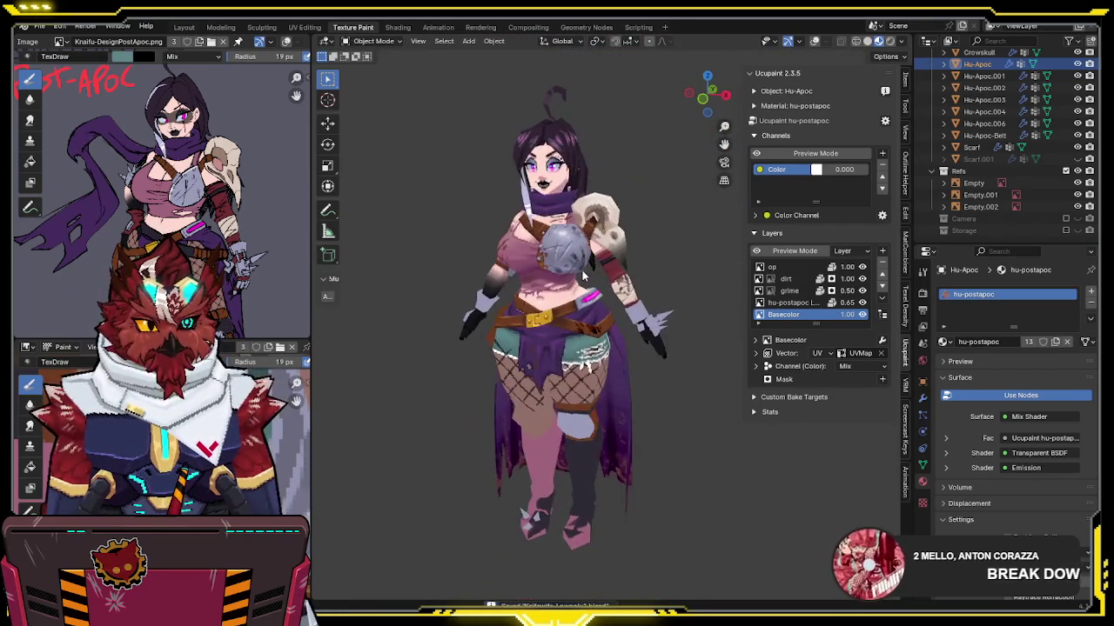
pyautogui.hotkey('shift', 'alt', 'z')
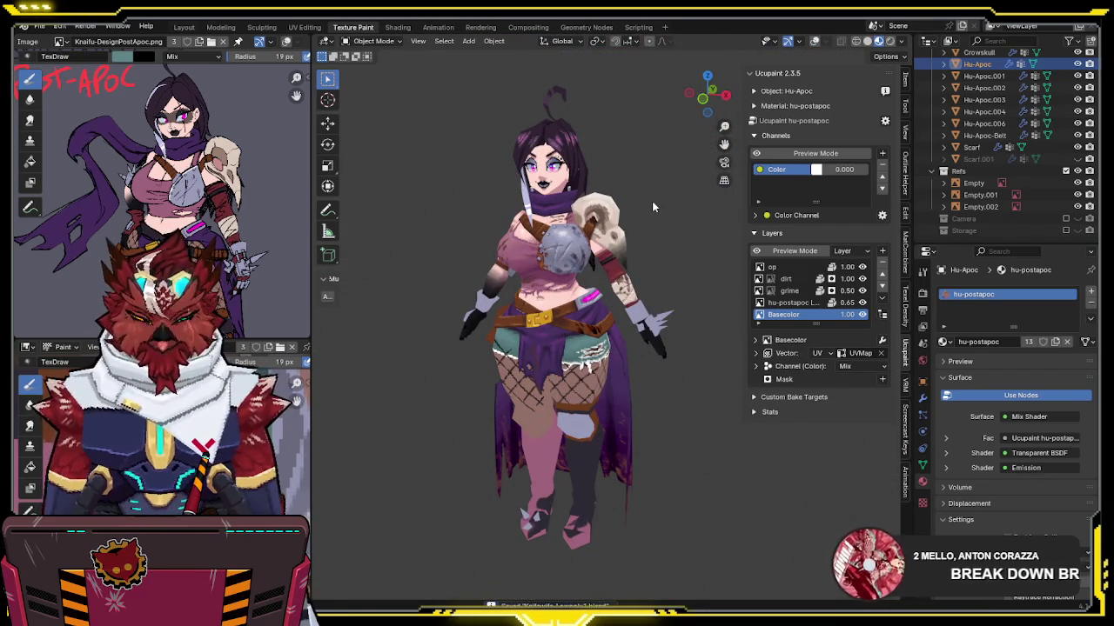
pyautogui.moveTo(644, 299)
pyautogui.mouseDown(button='middle')
pyautogui.moveTo(521, 327)
pyautogui.moveTo(398, 304)
pyautogui.moveTo(532, 300)
pyautogui.moveTo(629, 352)
pyautogui.moveTo(633, 324)
pyautogui.moveTo(556, 301)
pyautogui.moveTo(587, 287)
pyautogui.moveTo(567, 280)
pyautogui.moveTo(644, 274)
pyautogui.moveTo(485, 259)
pyautogui.moveTo(633, 307)
pyautogui.moveTo(591, 261)
pyautogui.moveTo(525, 249)
pyautogui.moveTo(649, 235)
pyautogui.moveTo(659, 277)
pyautogui.moveTo(434, 261)
pyautogui.mouseUp(button='middle')
pyautogui.moveTo(700, 283)
pyautogui.mouseDown(button='middle')
pyautogui.moveTo(657, 321)
pyautogui.moveTo(557, 287)
pyautogui.moveTo(717, 294)
pyautogui.moveTo(687, 300)
pyautogui.moveTo(655, 304)
pyautogui.moveTo(721, 258)
pyautogui.moveTo(693, 283)
pyautogui.moveTo(701, 287)
pyautogui.moveTo(662, 283)
pyautogui.moveTo(570, 307)
pyautogui.mouseUp(button='middle')
pyautogui.press('KP_1')
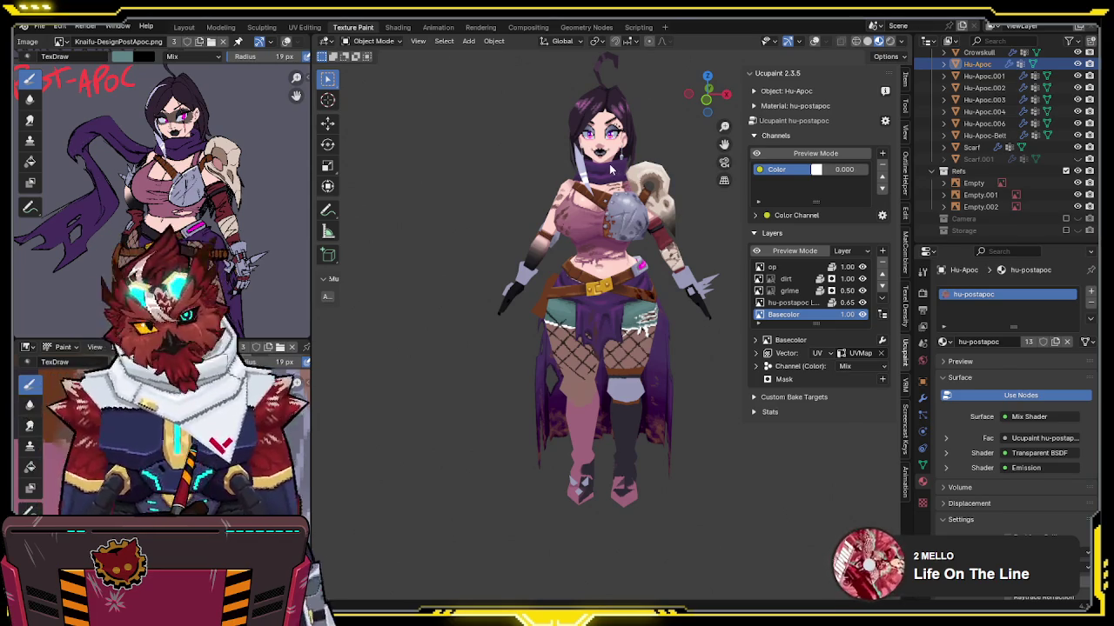
pyautogui.moveTo(621, 176)
pyautogui.mouseDown(button='middle')
pyautogui.moveTo(668, 184)
pyautogui.moveTo(671, 169)
pyautogui.moveTo(681, 189)
pyautogui.moveTo(635, 160)
pyautogui.moveTo(493, 174)
pyautogui.moveTo(643, 141)
pyautogui.moveTo(685, 113)
pyautogui.moveTo(665, 79)
pyautogui.moveTo(663, 134)
pyautogui.moveTo(642, 145)
pyautogui.moveTo(679, 278)
pyautogui.mouseUp(button='middle')
pyautogui.hotkey('ctrl', 's')
pyautogui.moveTo(649, 240); pyautogui.dragTo(580, 236, button='middle')
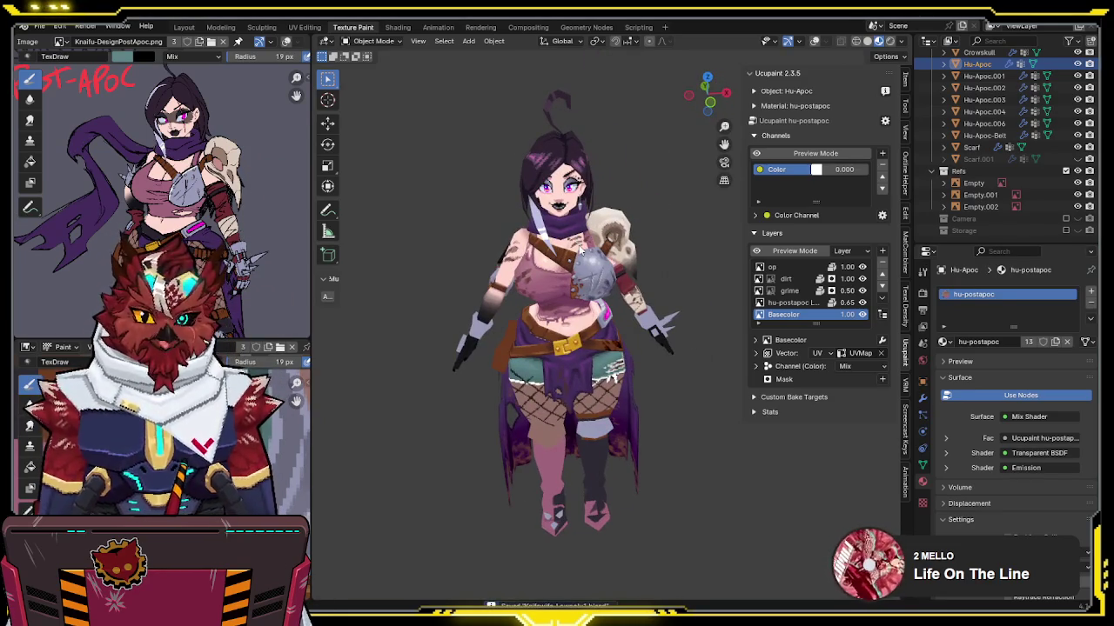